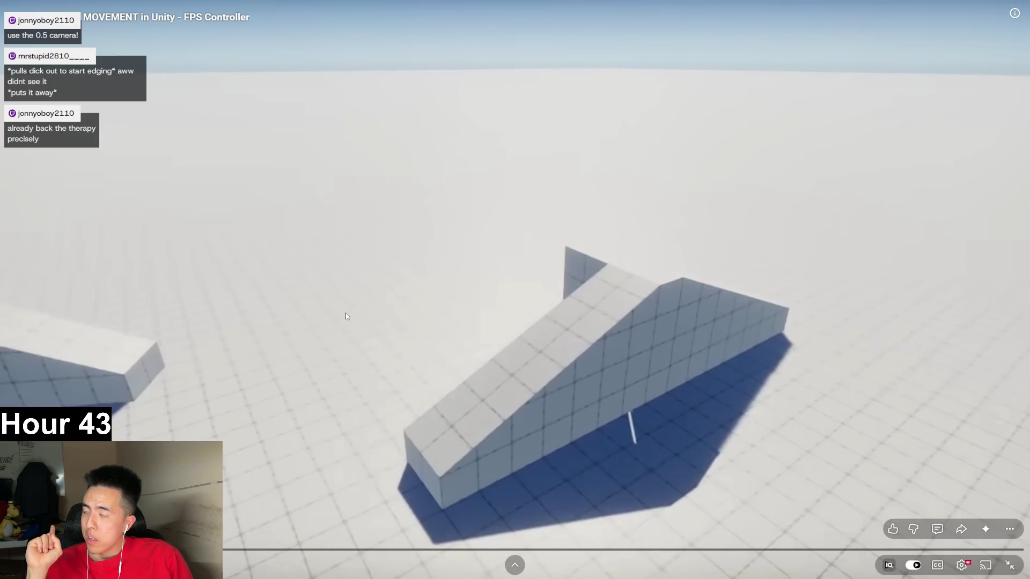
Play and pause the Unity movement video, stopping on the mobile devices slide, then exit full screen.
{"action": "left_click", "coordinate": [360, 280]}
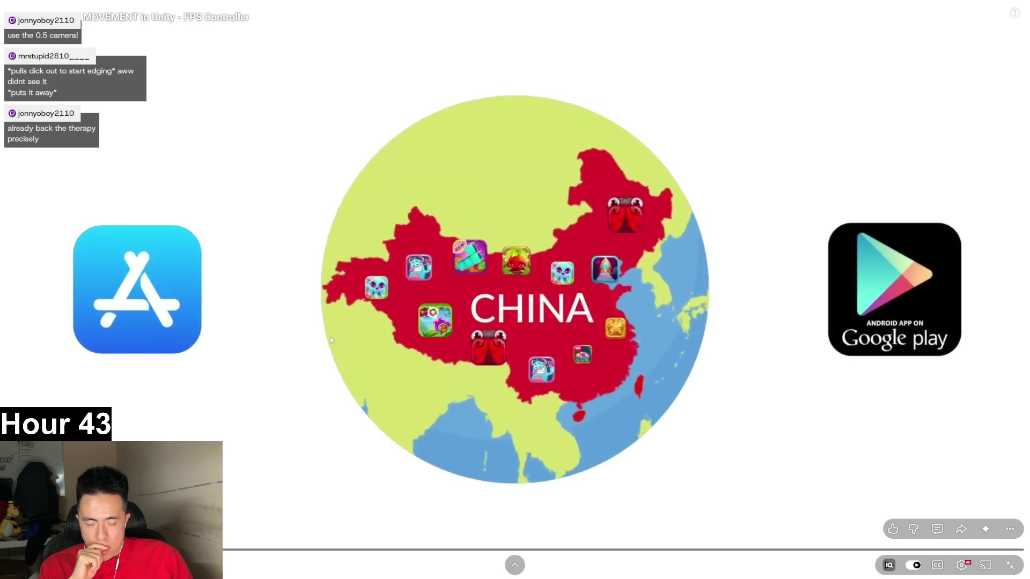
{"action": "left_click", "coordinate": [330, 337]}
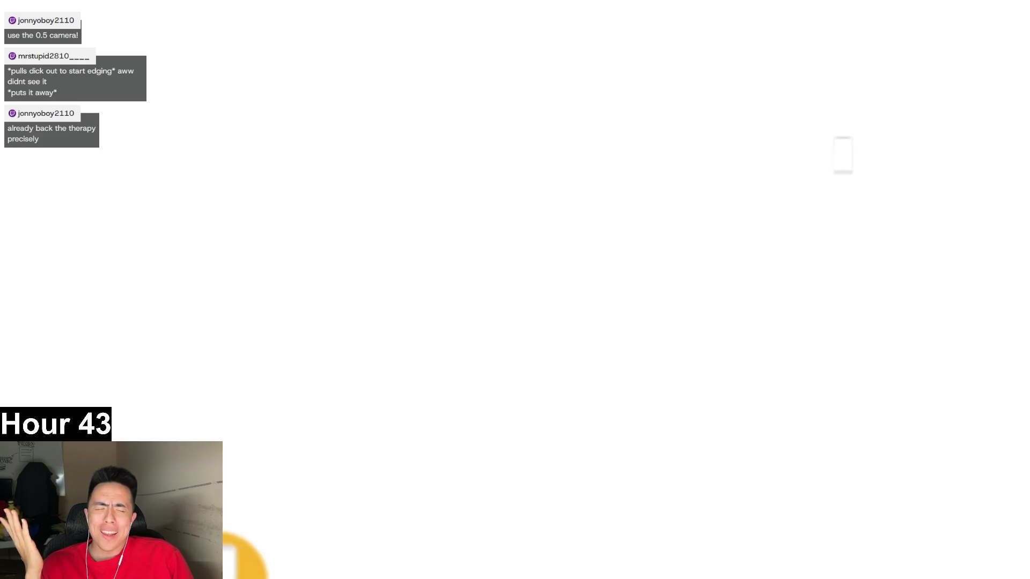
{"action": "left_click", "coordinate": [330, 336]}
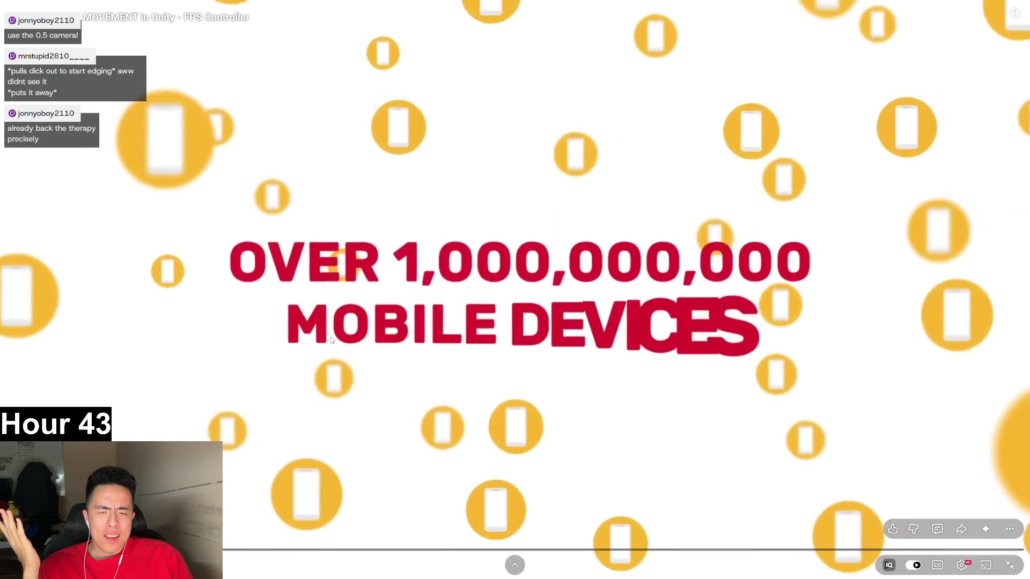
{"action": "left_click", "coordinate": [331, 340]}
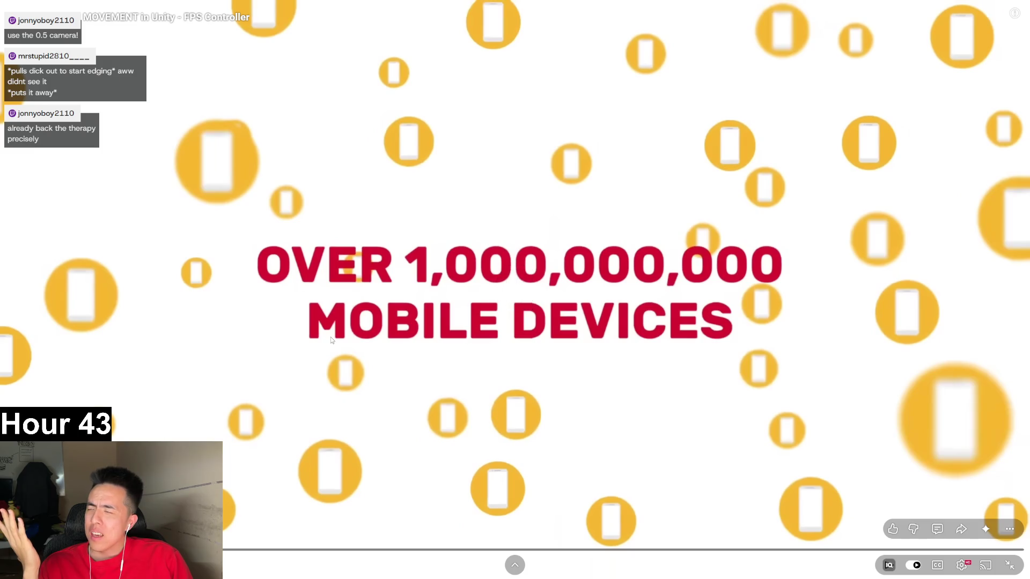
{"action": "left_click", "coordinate": [1009, 564]}
Load cyclethonforever.com in a new tab, scroll to its Google Play QR code, then return to the YouTube video.
{"action": "left_click", "coordinate": [786, 8]}
{"action": "type", "text": "cyclethonforever.com"}
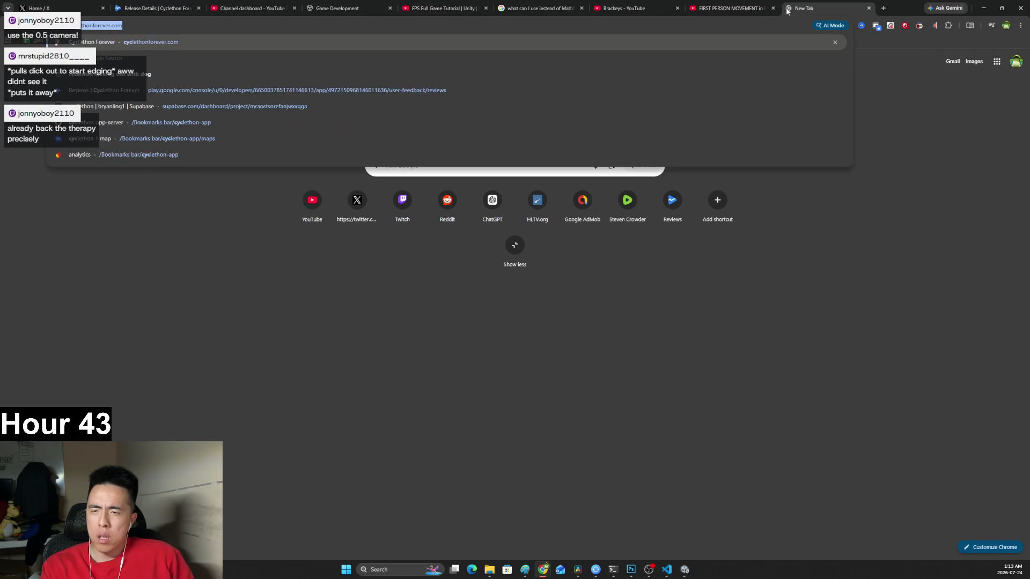
{"action": "key", "text": "Return"}
{"action": "scroll", "coordinate": [533, 345], "scroll_direction": "down", "scroll_amount": 6}
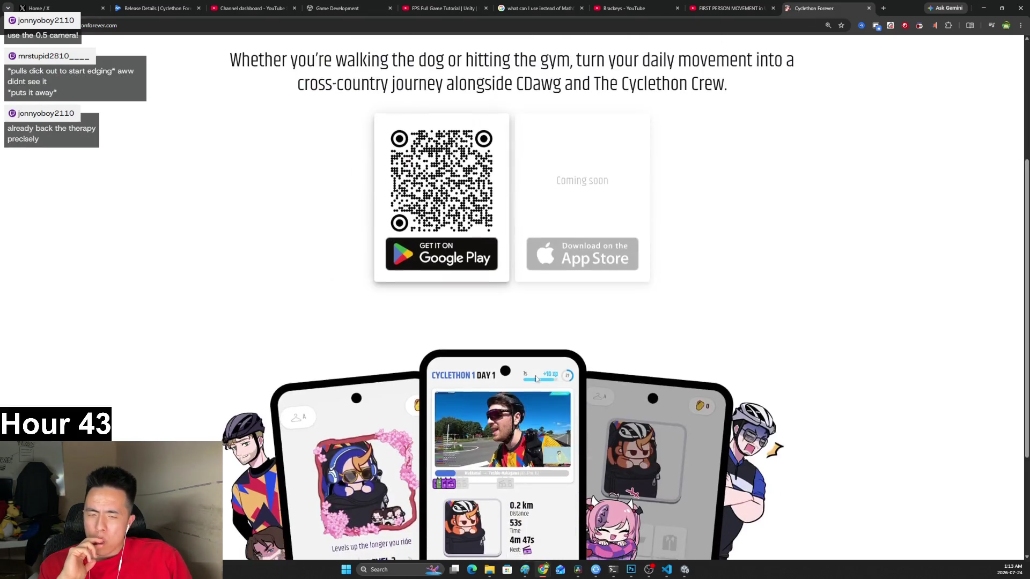
{"action": "scroll", "coordinate": [536, 378], "scroll_direction": "up", "scroll_amount": 3}
{"action": "scroll", "coordinate": [536, 377], "scroll_direction": "down", "scroll_amount": 2}
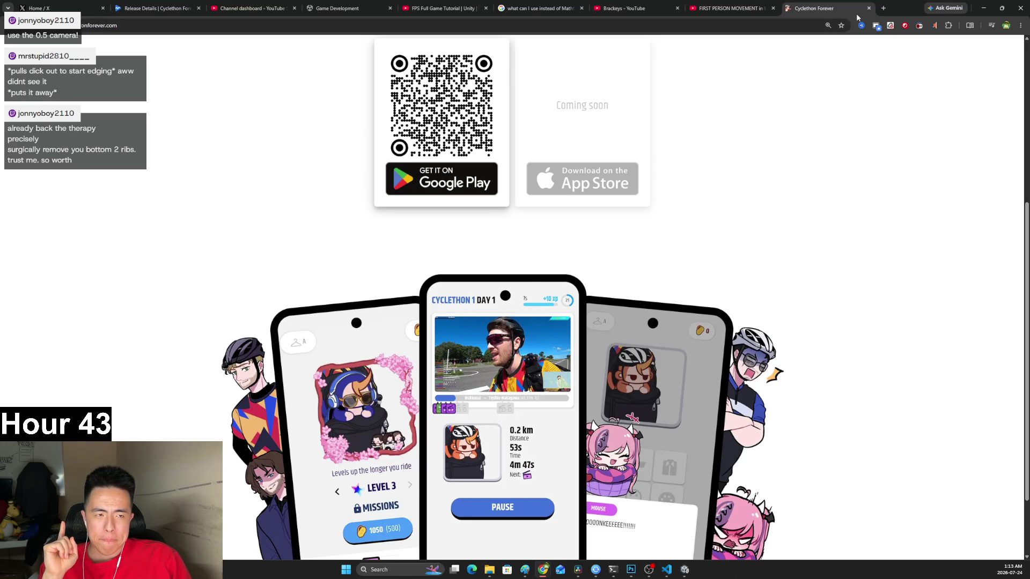
{"action": "left_click", "coordinate": [729, 9]}
{"action": "left_click", "coordinate": [787, 343]}
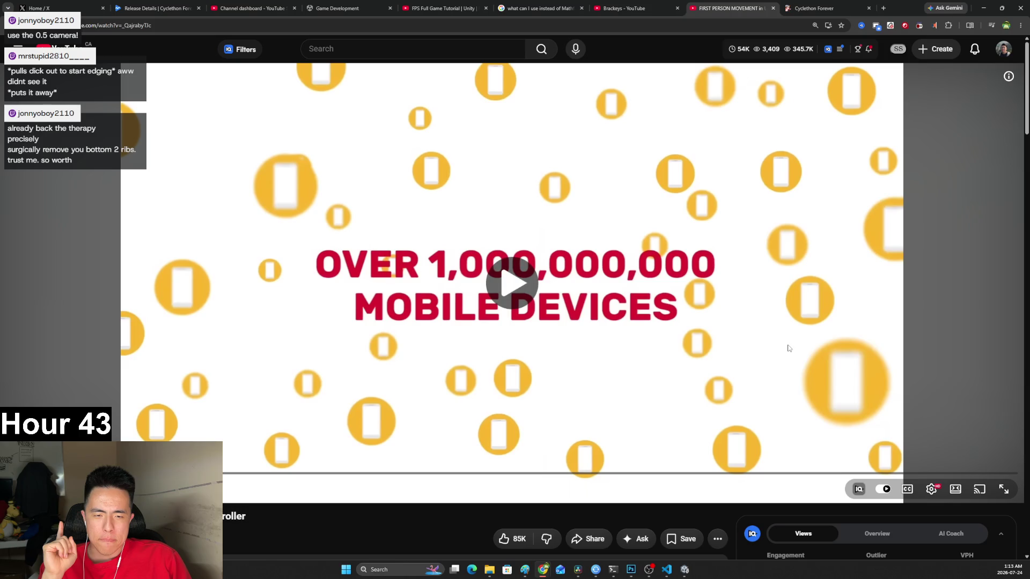
Resume the Unity movement tutorial and switch it to full screen with F.
{"action": "left_click", "coordinate": [787, 344]}
{"action": "scroll", "coordinate": [752, 348], "scroll_direction": "down", "scroll_amount": 2}
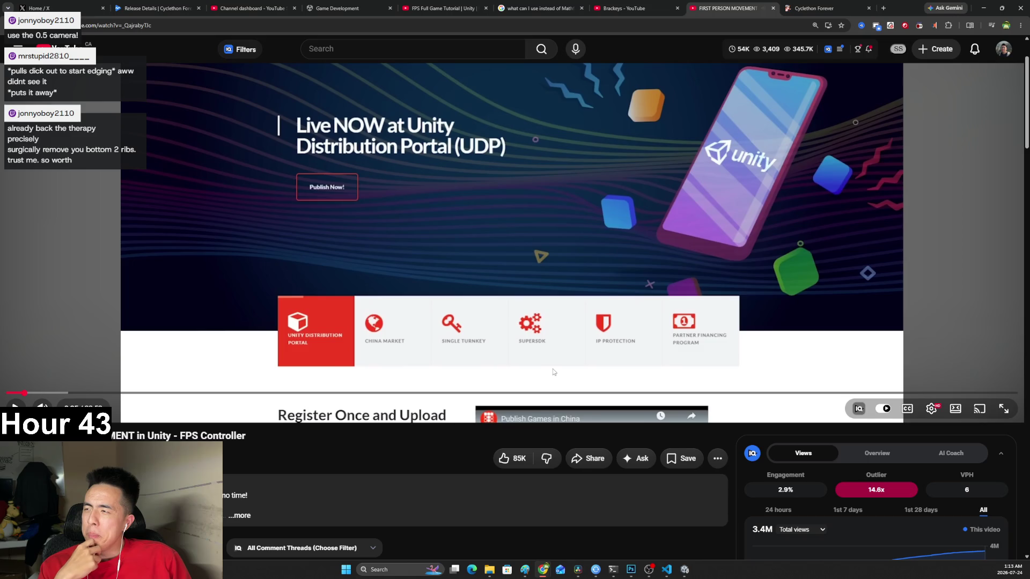
{"action": "left_click", "coordinate": [511, 155]}
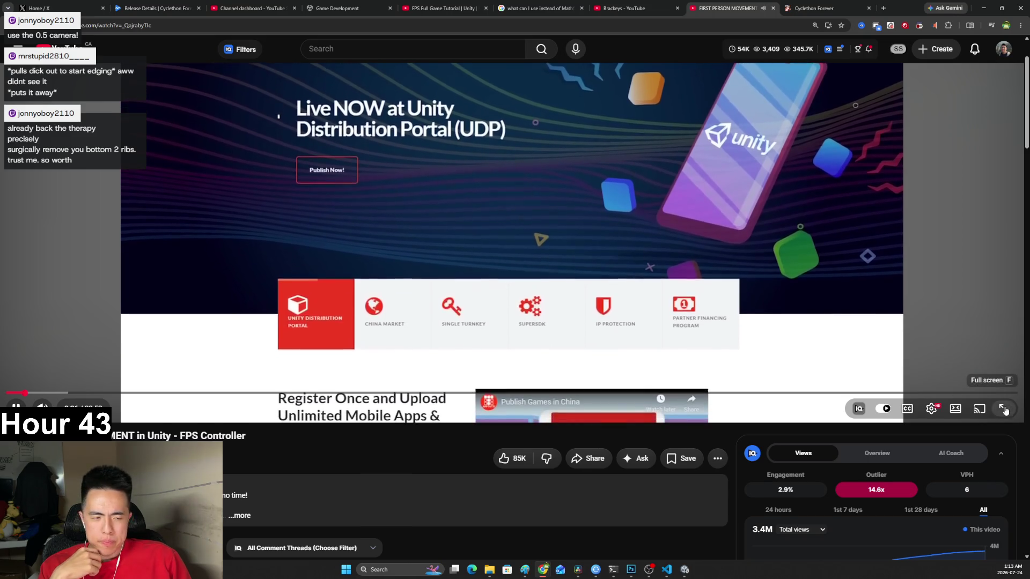
{"action": "key", "text": "f"}
Play on to the Our Allied App Stores slide, pause there, and exit full screen.
{"action": "left_click", "coordinate": [578, 370]}
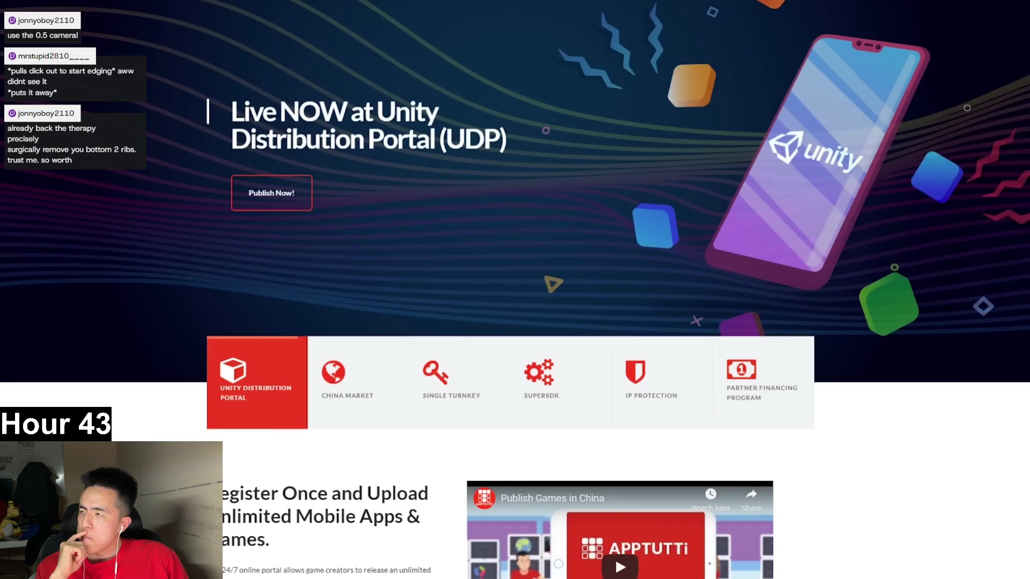
{"action": "mouse_move", "coordinate": [557, 370]}
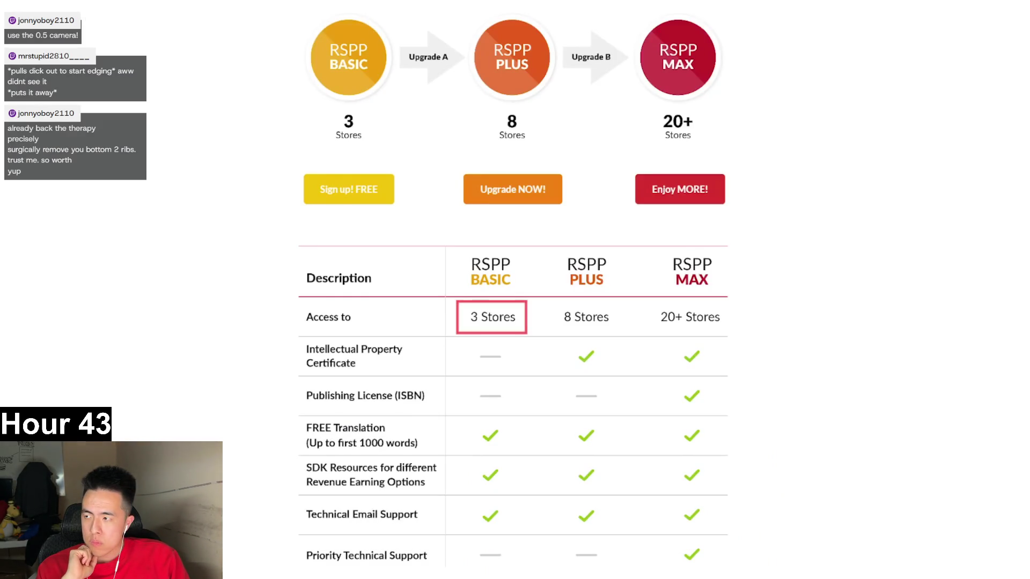
{"action": "mouse_move", "coordinate": [225, 438]}
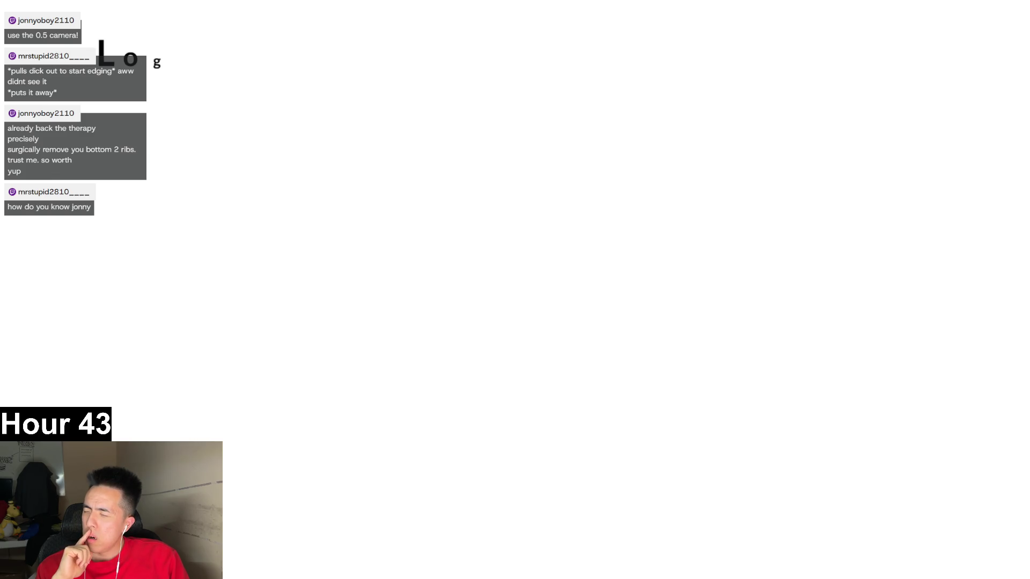
{"action": "left_click", "coordinate": [462, 431]}
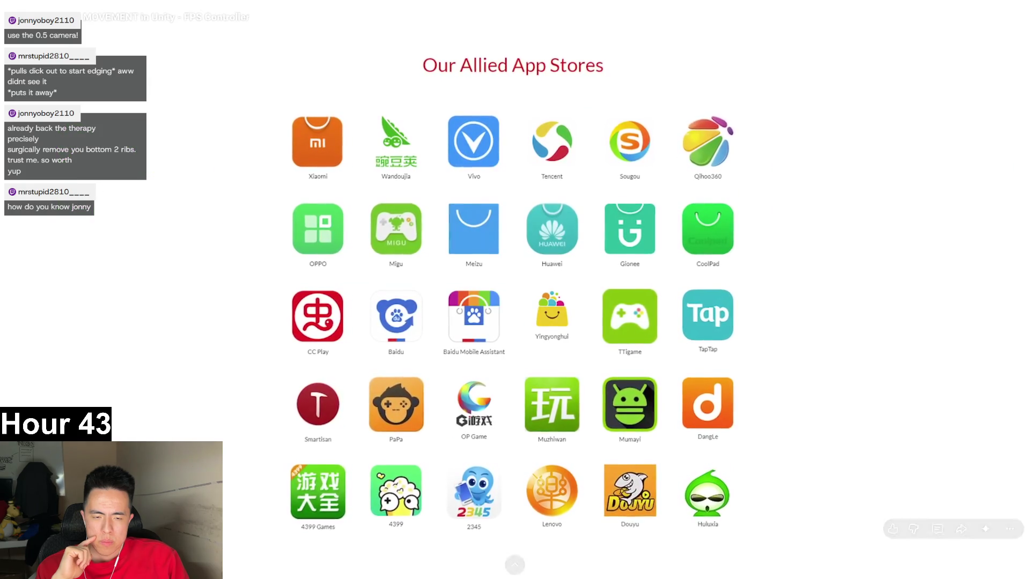
{"action": "key", "text": "space"}
{"action": "left_click", "coordinate": [1011, 560]}
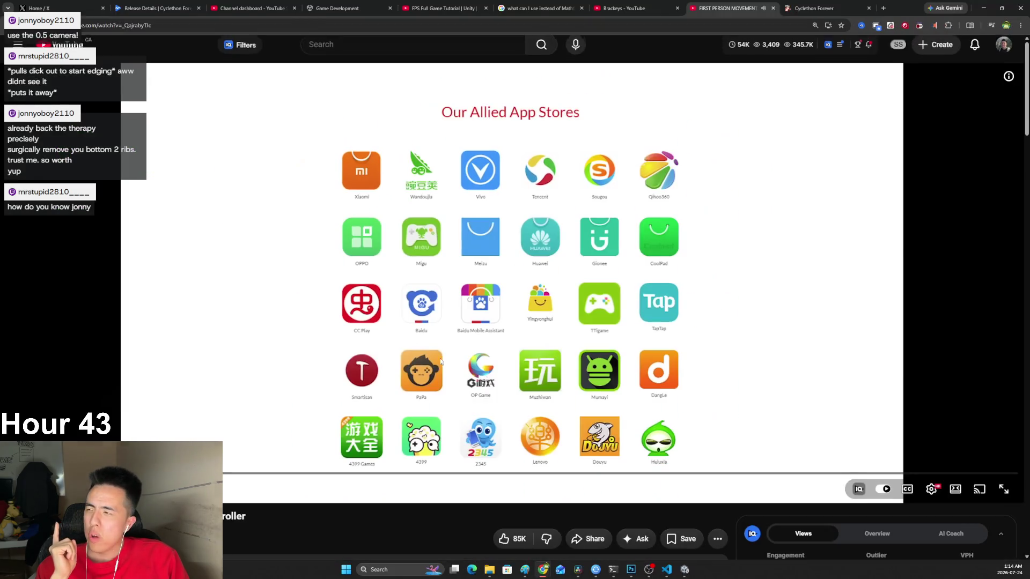
Check the Photoshop tier list, minimize it, and resume the tutorial past the app stores slide.
{"action": "left_click", "coordinate": [631, 569]}
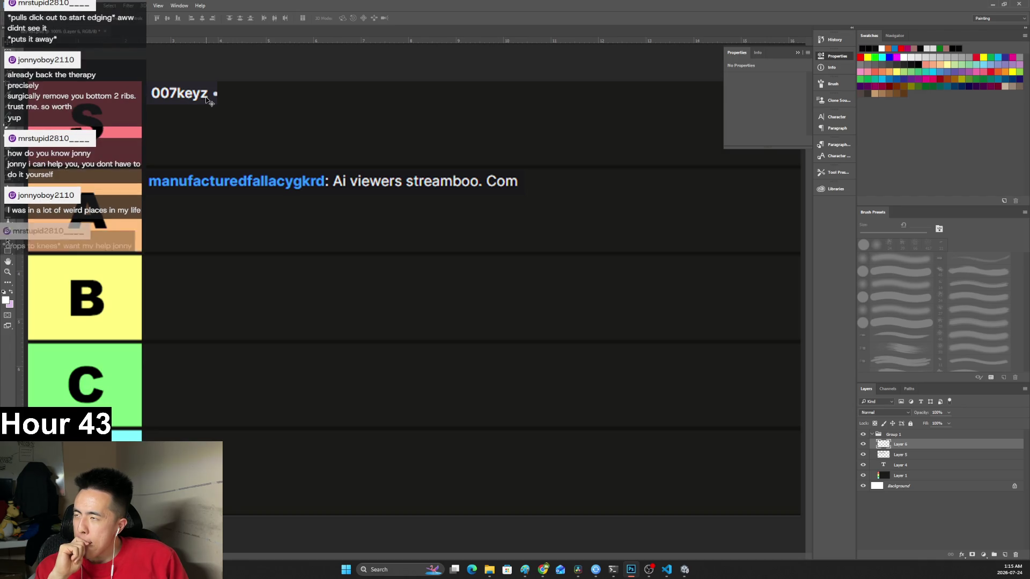
{"action": "left_click", "coordinate": [992, 4]}
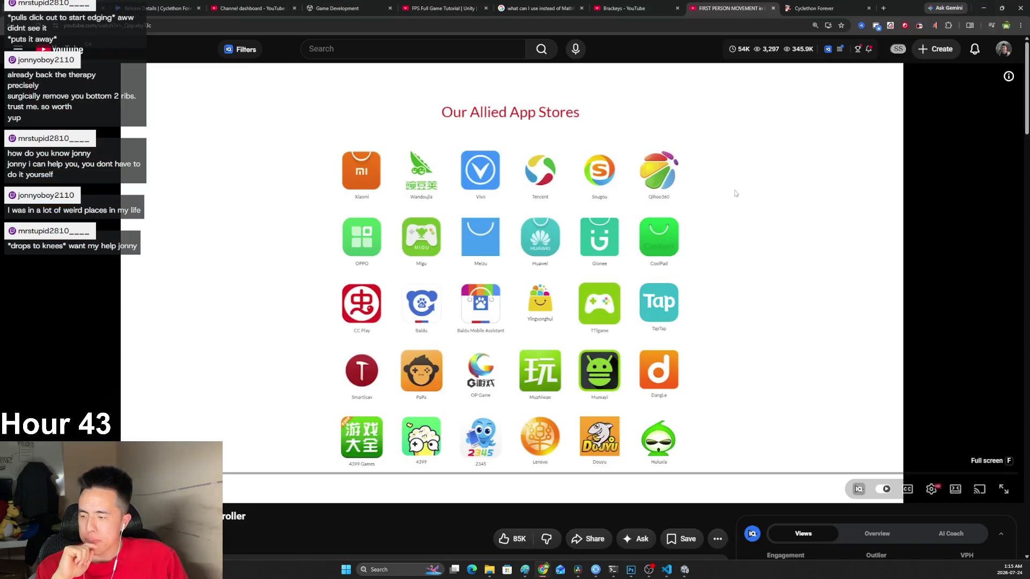
{"action": "left_click", "coordinate": [409, 317]}
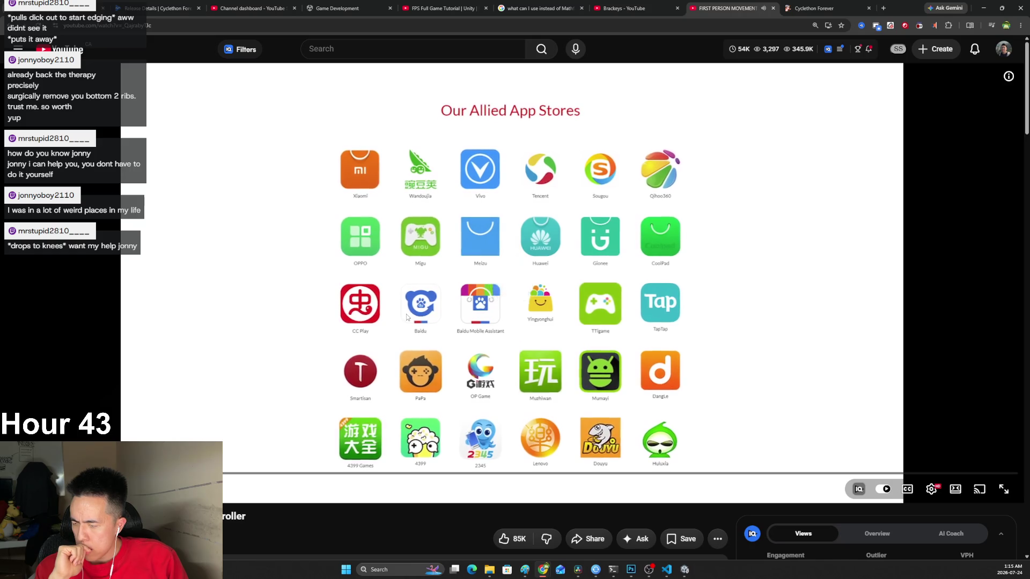
{"action": "left_click", "coordinate": [406, 317]}
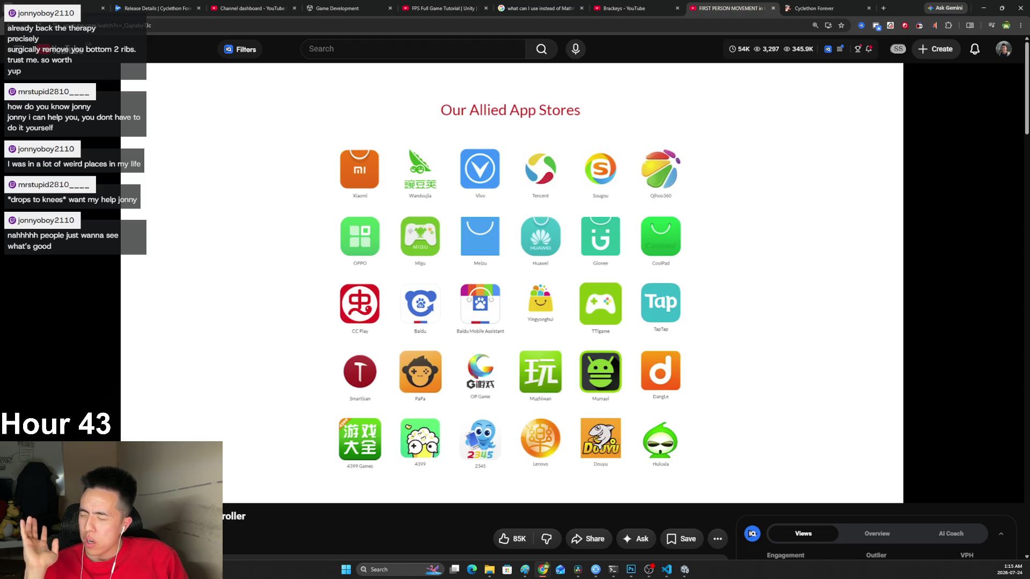
{"action": "left_click", "coordinate": [406, 317]}
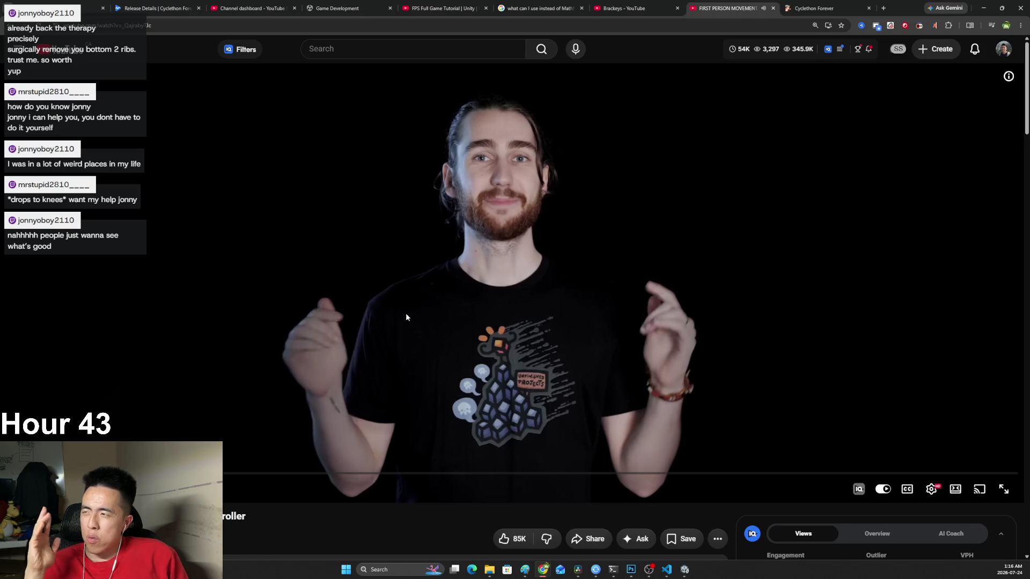
Play the tutorial full screen, skip past the sponsor section, and drag the Twitch chat over it.
{"action": "left_click", "coordinate": [406, 313]}
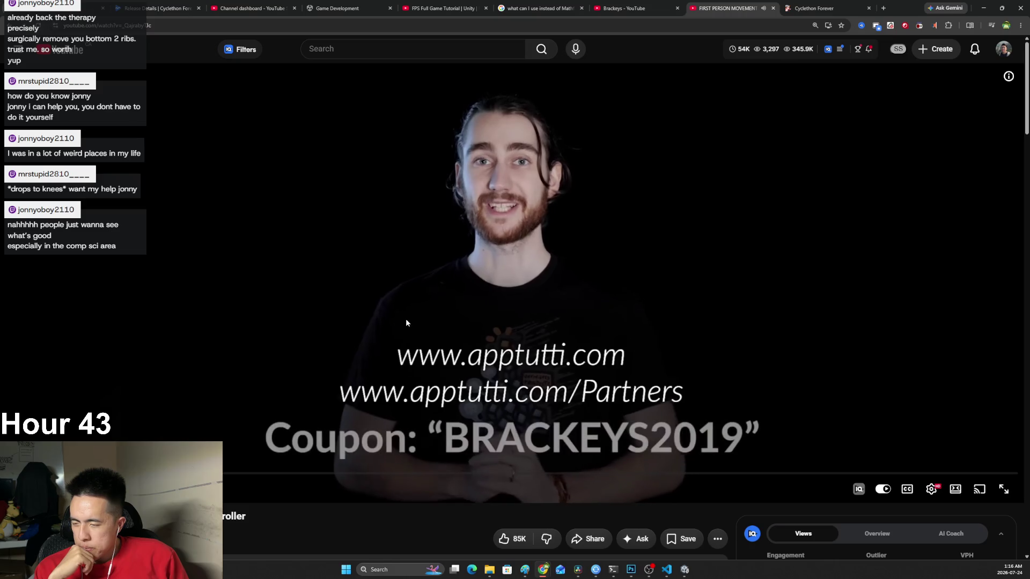
{"action": "key", "text": "f"}
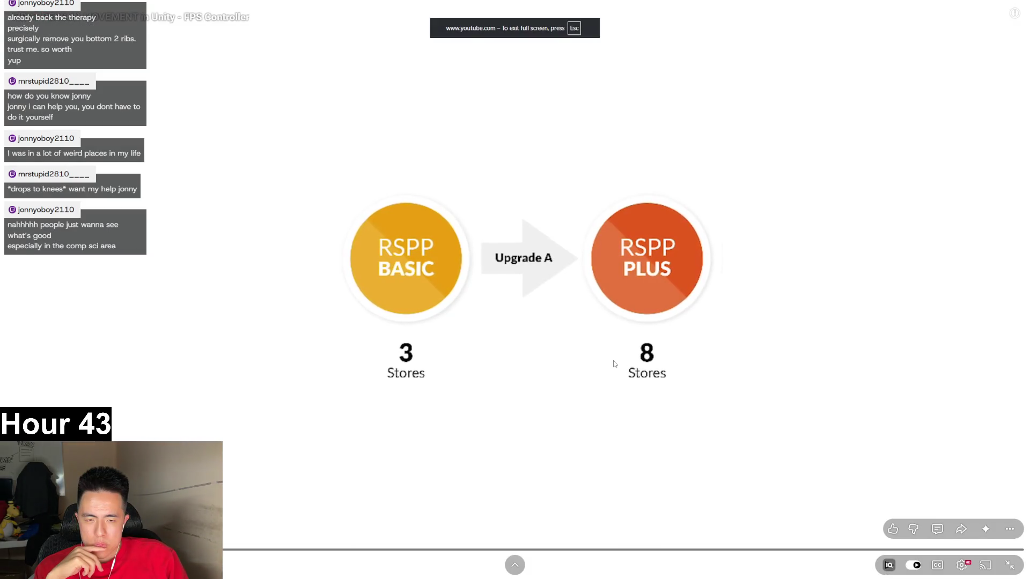
{"action": "key", "text": "Right"}
{"action": "key", "text": "Right"}
{"action": "key", "text": "Right"}
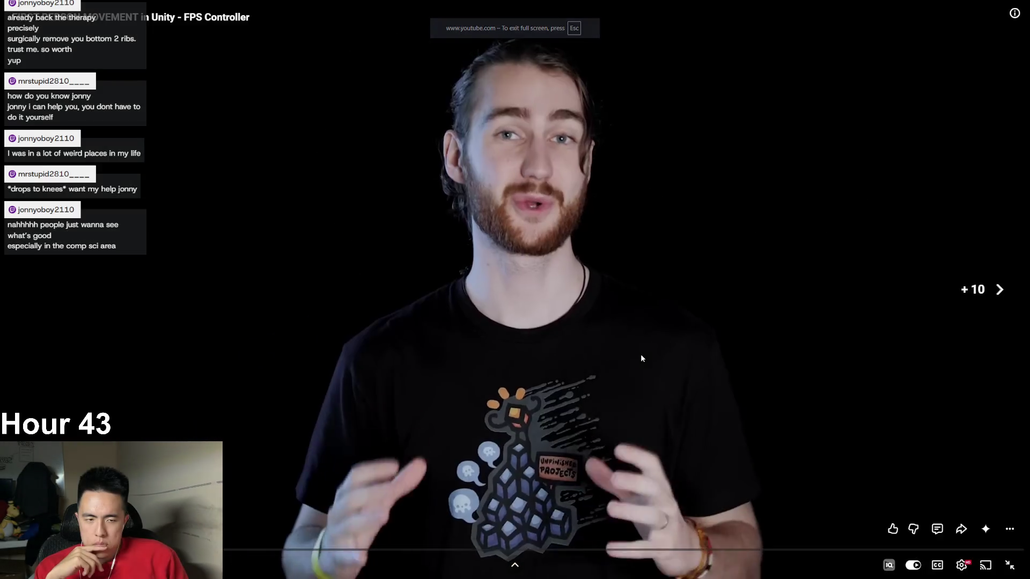
{"action": "key", "text": "Right"}
{"action": "key", "text": "Right"}
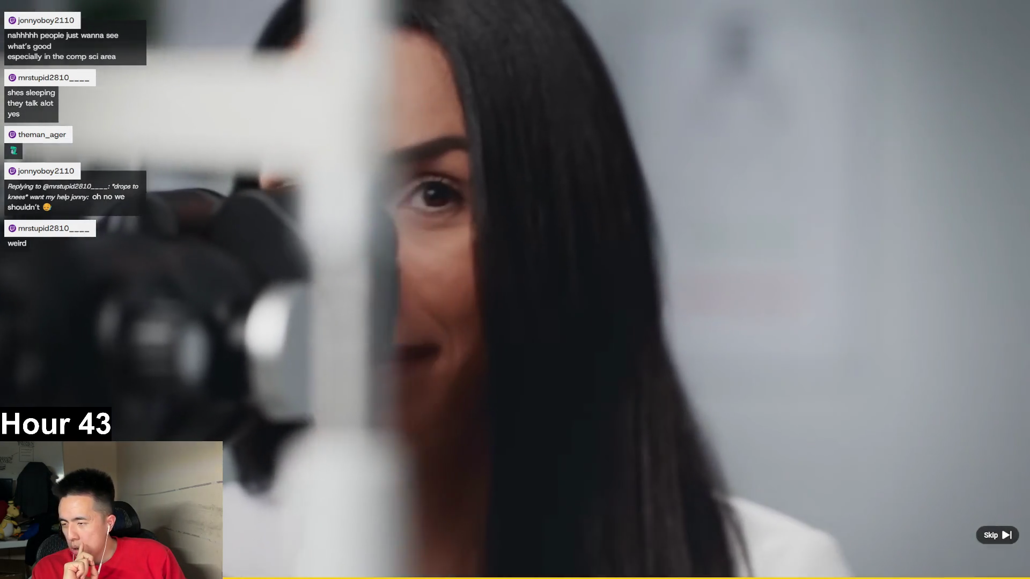
{"action": "left_click_drag", "start_coordinate": [0, 215], "coordinate": [335, 211]}
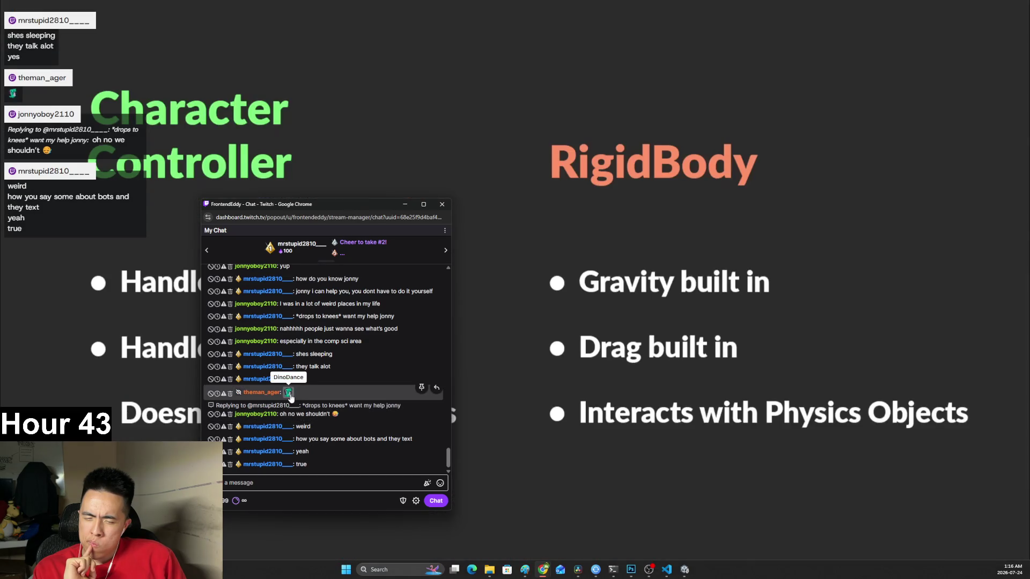
Minimize the Twitch chat popout and pause on the Character Controller versus RigidBody slide.
{"action": "left_click", "coordinate": [406, 209]}
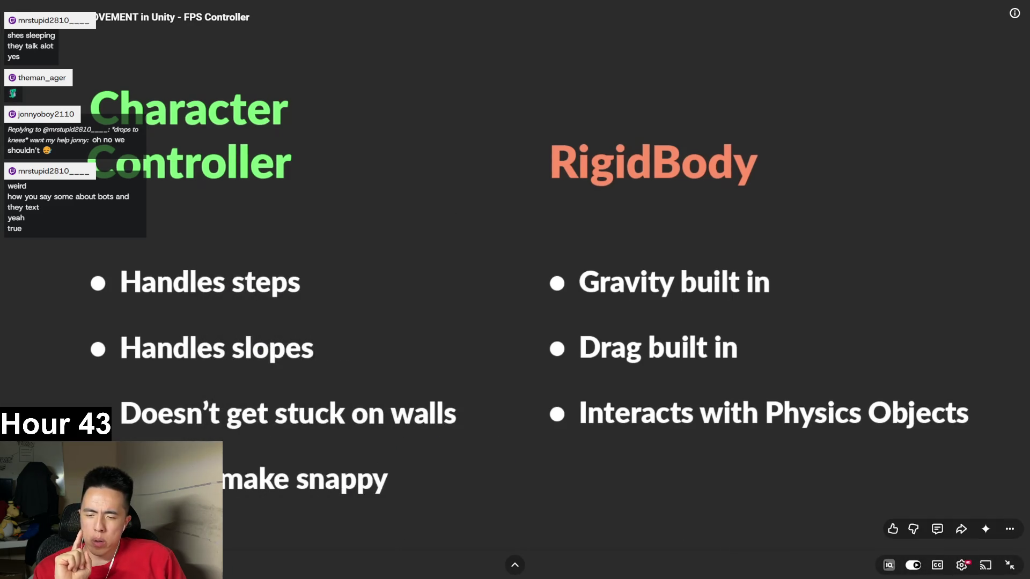
{"action": "left_click", "coordinate": [307, 374]}
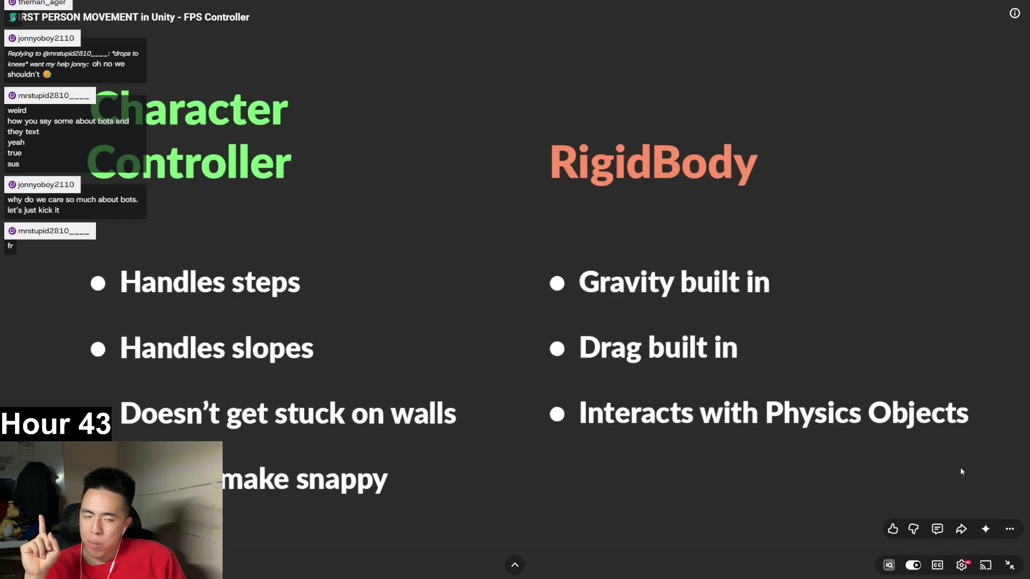
{"action": "left_click", "coordinate": [1011, 561]}
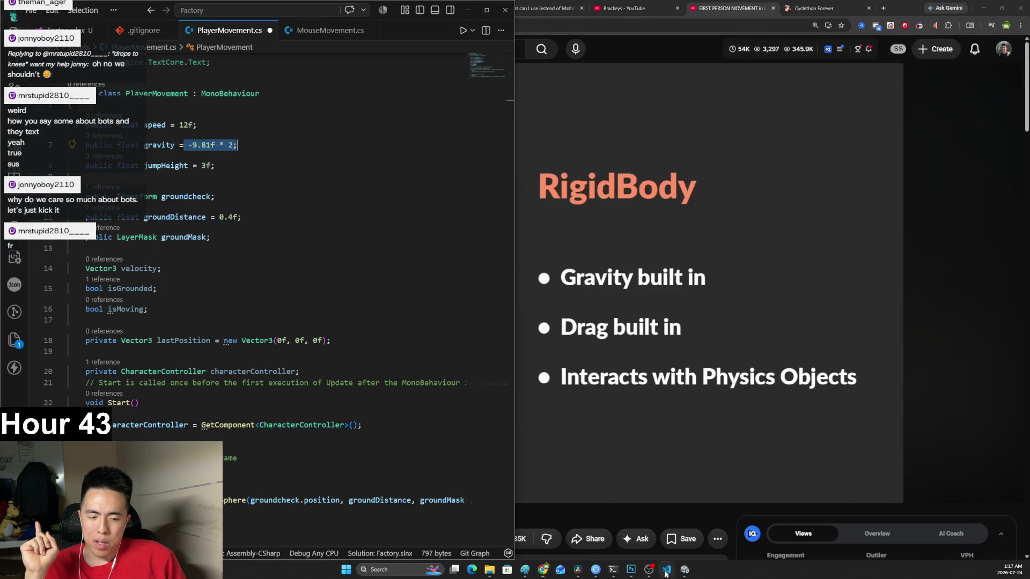
Glance at the code editor and the Photoshop tier list, then return to the browser.
{"action": "left_click", "coordinate": [665, 572]}
{"action": "left_click", "coordinate": [631, 571]}
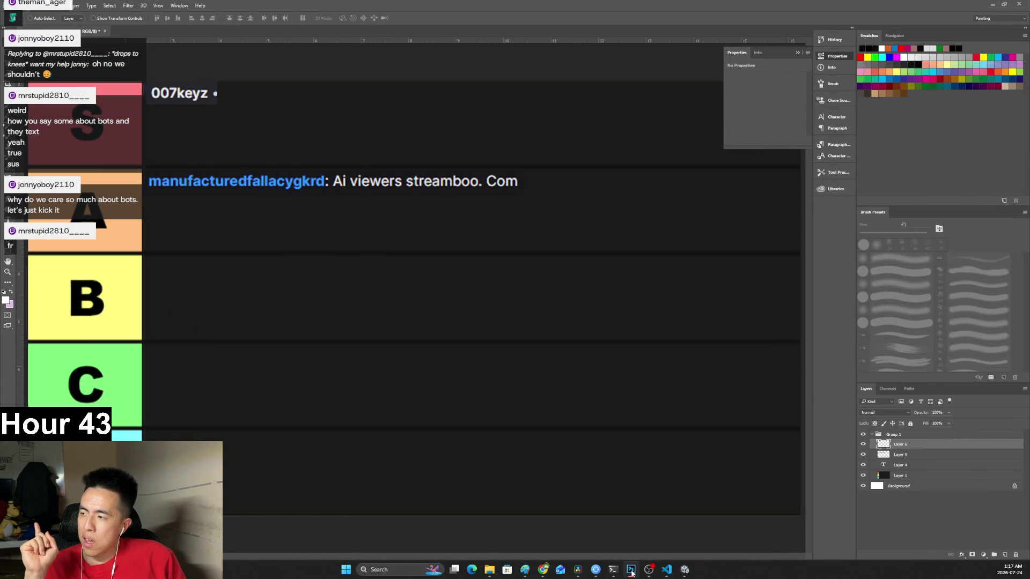
{"action": "left_click", "coordinate": [992, 5]}
Resume the tutorial in full screen and pause it on the presenter.
{"action": "left_click", "coordinate": [626, 280]}
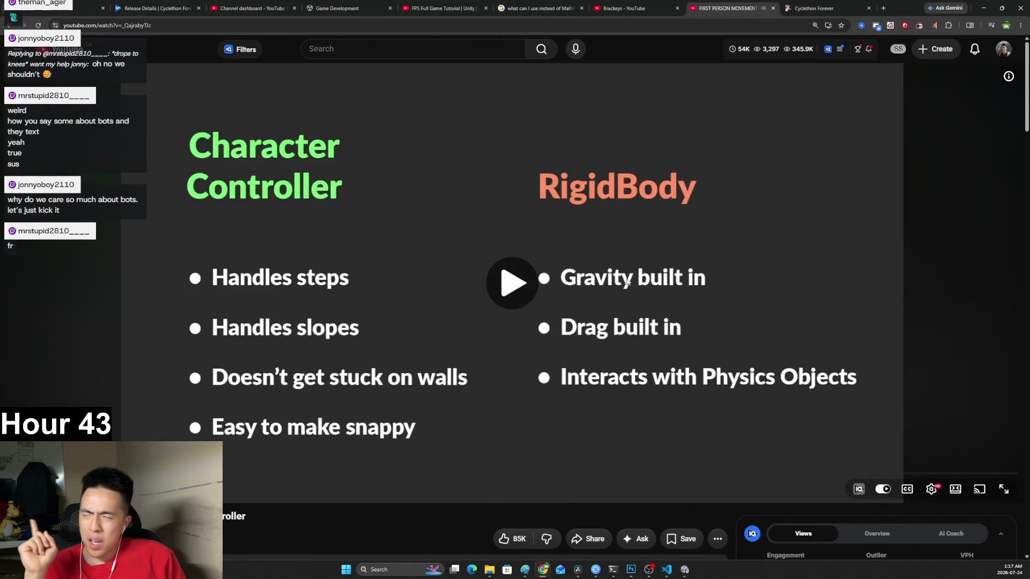
{"action": "left_click", "coordinate": [628, 281]}
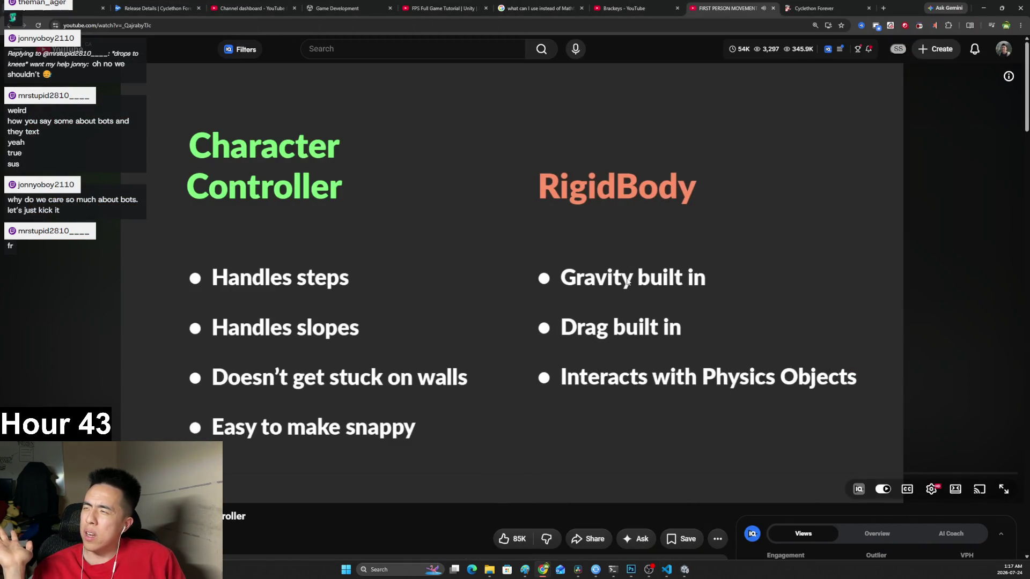
{"action": "left_click", "coordinate": [626, 281]}
{"action": "left_click", "coordinate": [1003, 489]}
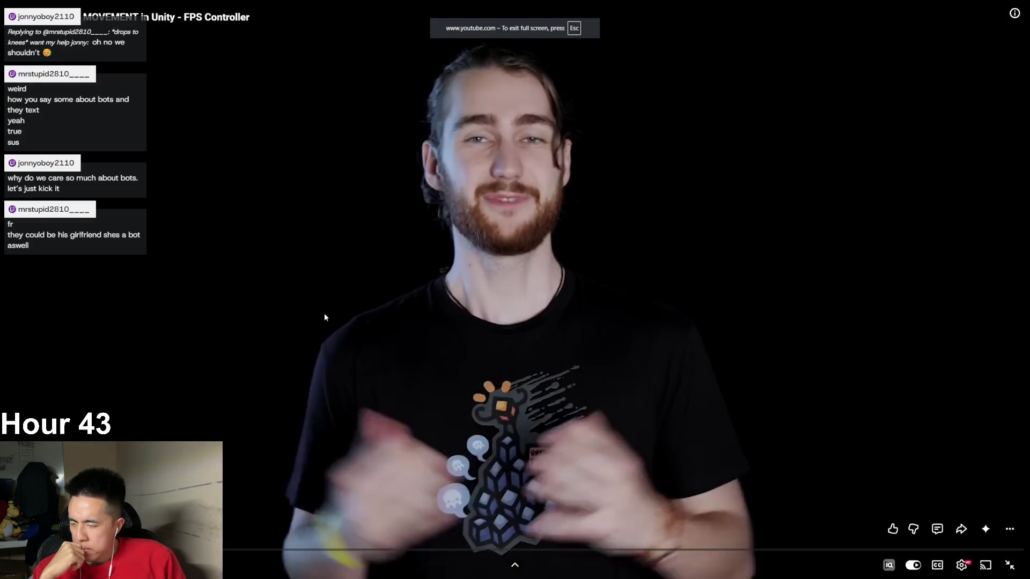
{"action": "left_click", "coordinate": [324, 313]}
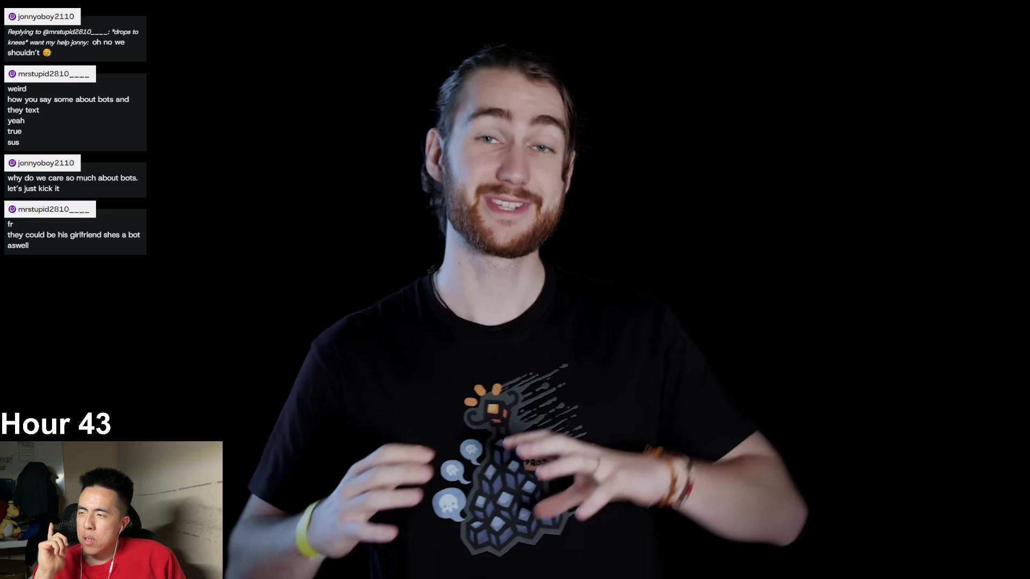
Keep the movement tutorial paused full screen on the presenter speaking to camera.
{"action": "mouse_move", "coordinate": [324, 339]}
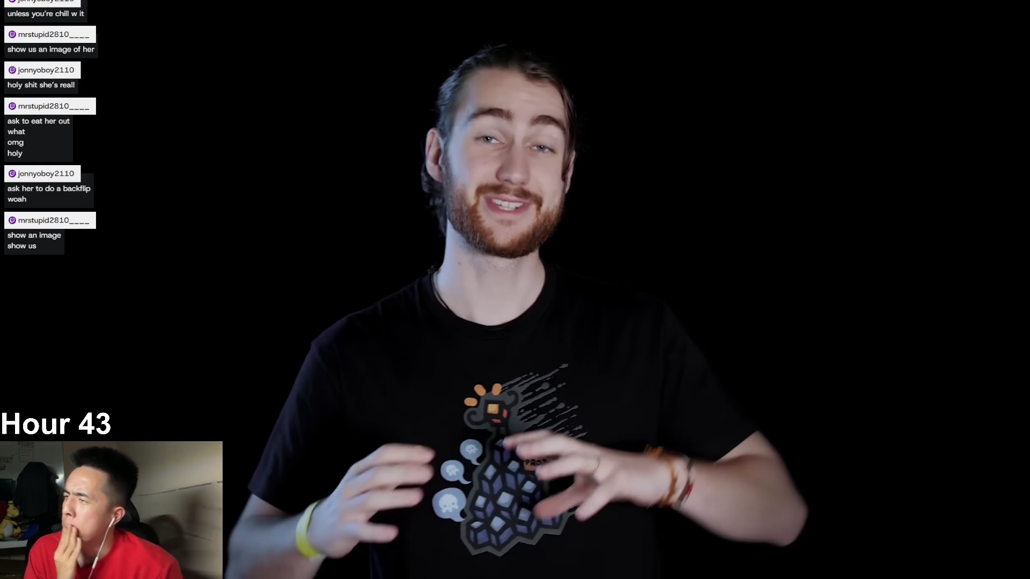
{"action": "mouse_move", "coordinate": [410, 211]}
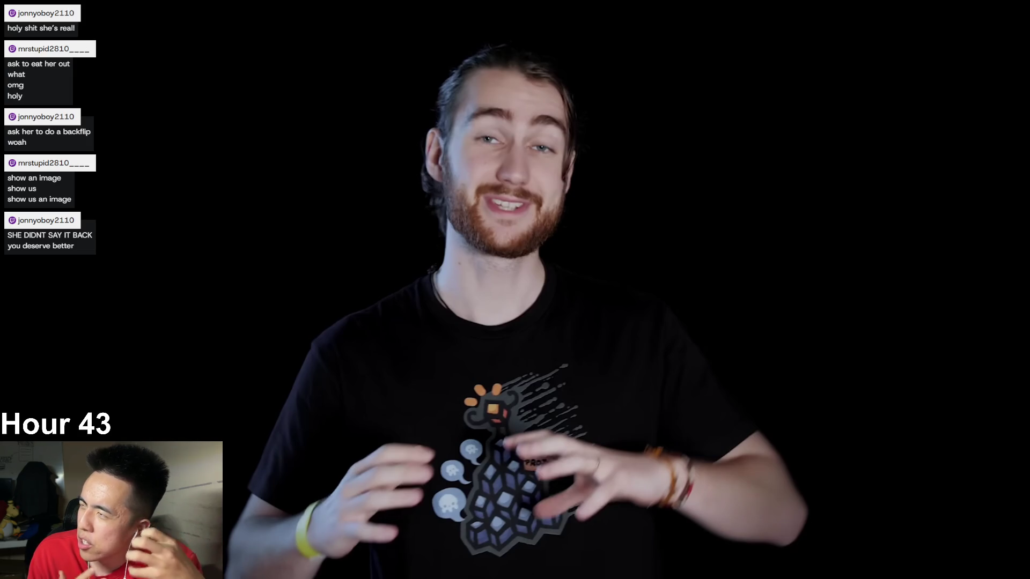
{"action": "mouse_move", "coordinate": [483, 334]}
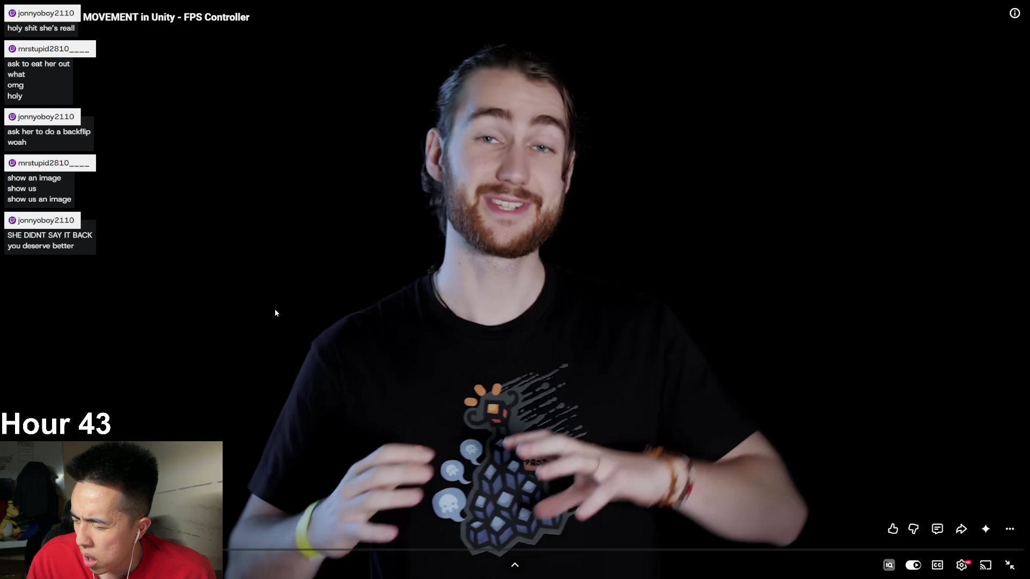
Leave the paused full-screen tutorial and Alt+Tab back to the Photoshop tier list.
{"action": "mouse_move", "coordinate": [321, 343]}
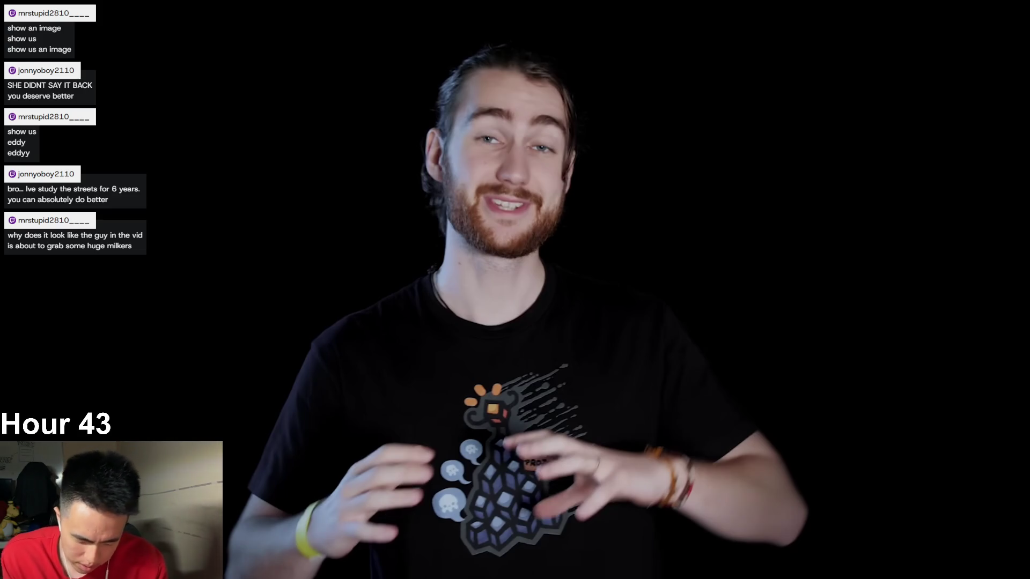
{"action": "mouse_move", "coordinate": [314, 380]}
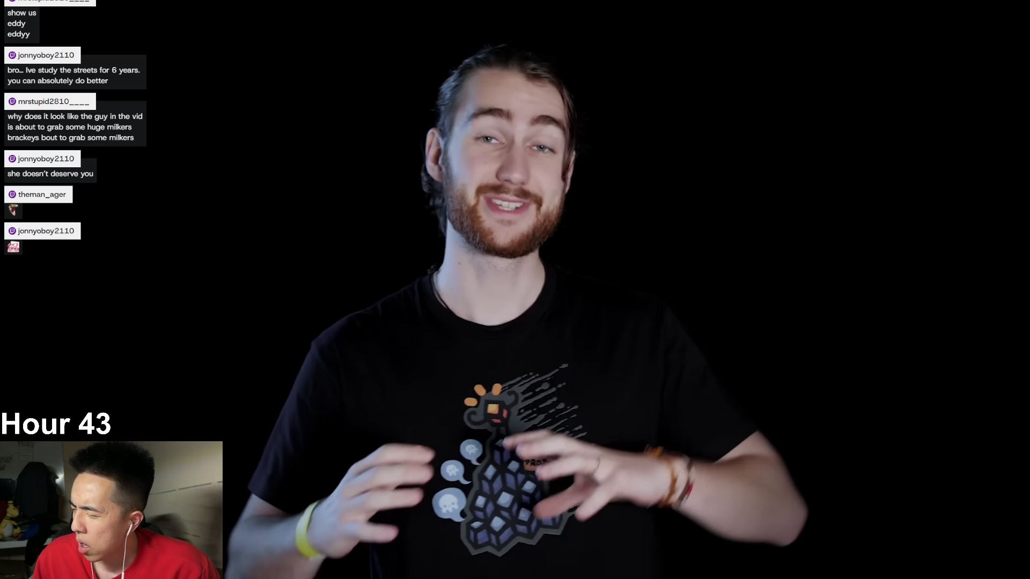
{"action": "mouse_move", "coordinate": [316, 375]}
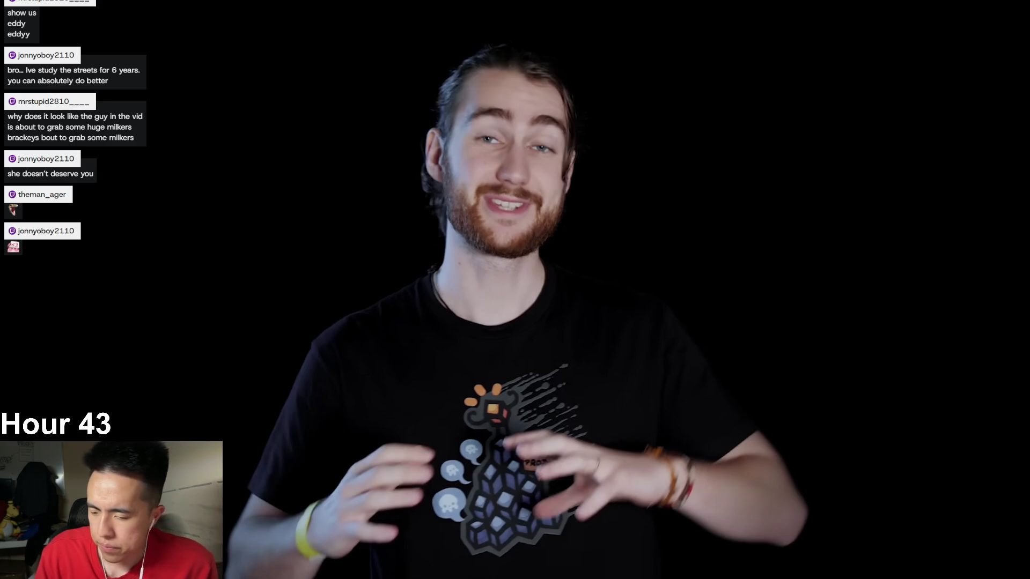
{"action": "key", "text": "alt+Tab"}
{"action": "key", "text": "alt+Tab"}
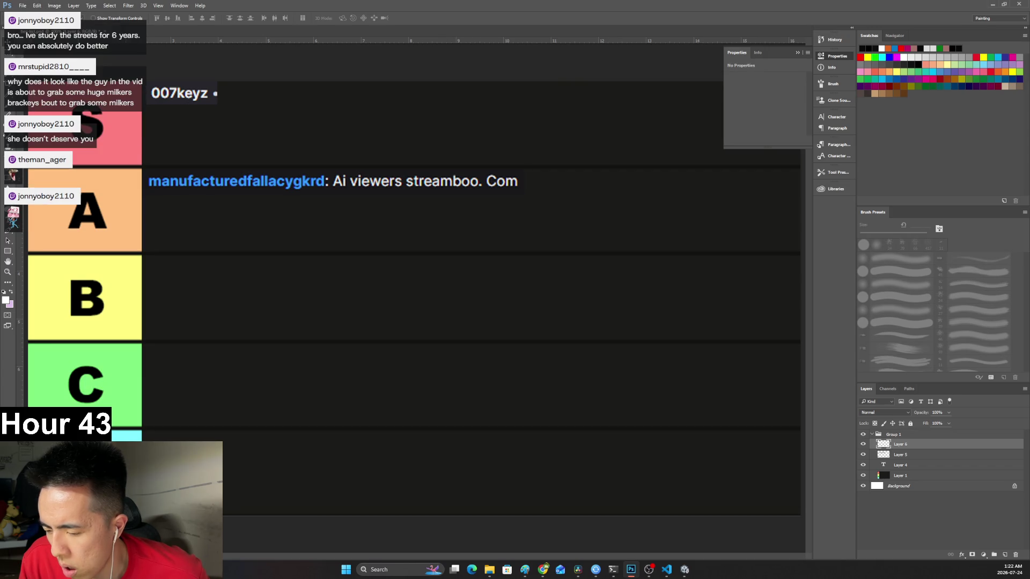
Paste the Twitch username image as a new layer and enlarge it to 170% with Free Transform.
{"action": "key", "text": "alt+Tab"}
{"action": "key", "text": "alt+Tab"}
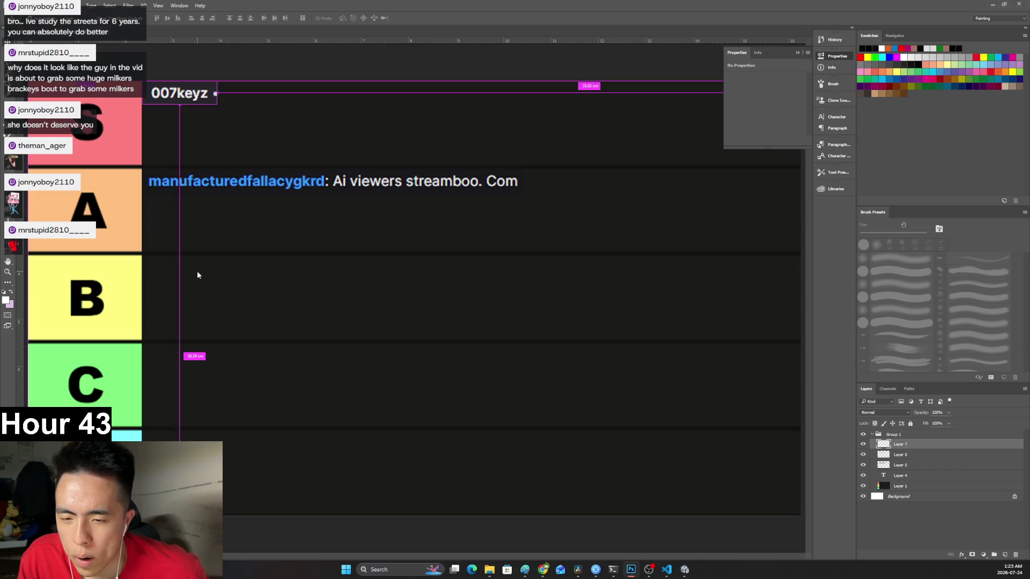
{"action": "key", "text": "ctrl+v"}
{"action": "key", "text": "ctrl+t"}
{"action": "mouse_move", "coordinate": [436, 293]}
{"action": "left_mouse_down"}
{"action": "mouse_move", "coordinate": [464, 274]}
{"action": "mouse_move", "coordinate": [346, 241]}
{"action": "mouse_move", "coordinate": [273, 276]}
{"action": "left_mouse_up"}
{"action": "key", "text": "Return"}
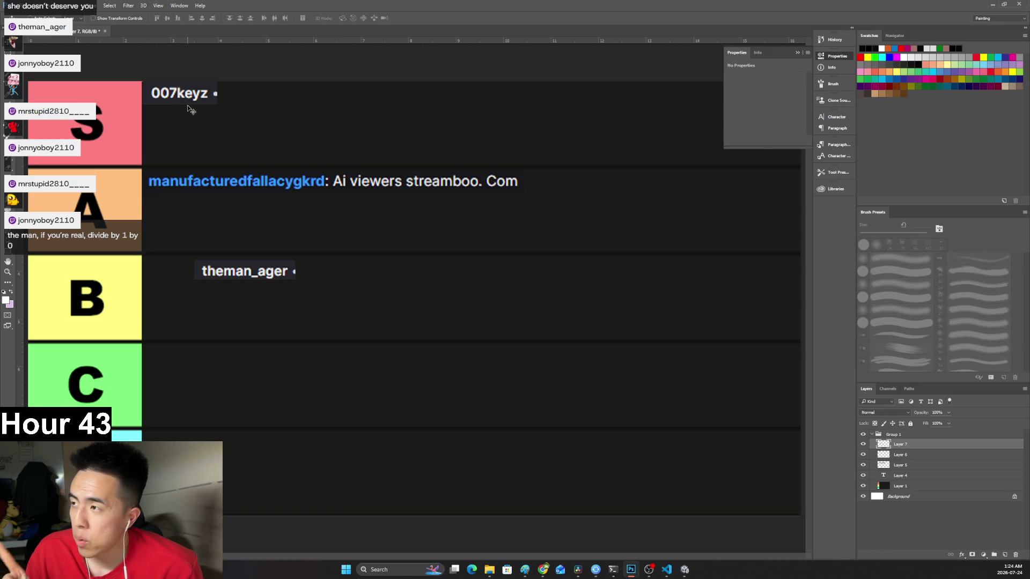
{"action": "mouse_move", "coordinate": [242, 280]}
{"action": "left_mouse_down"}
{"action": "mouse_move", "coordinate": [238, 248]}
{"action": "mouse_move", "coordinate": [271, 129]}
{"action": "mouse_move", "coordinate": [263, 134]}
{"action": "left_mouse_up"}
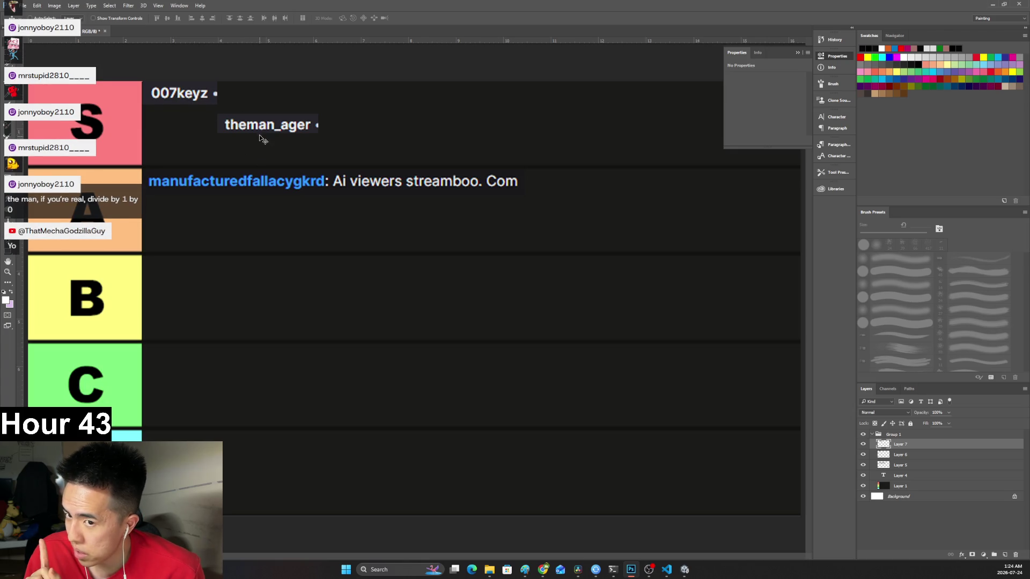
{"action": "left_click_drag", "start_coordinate": [260, 137], "coordinate": [283, 139]}
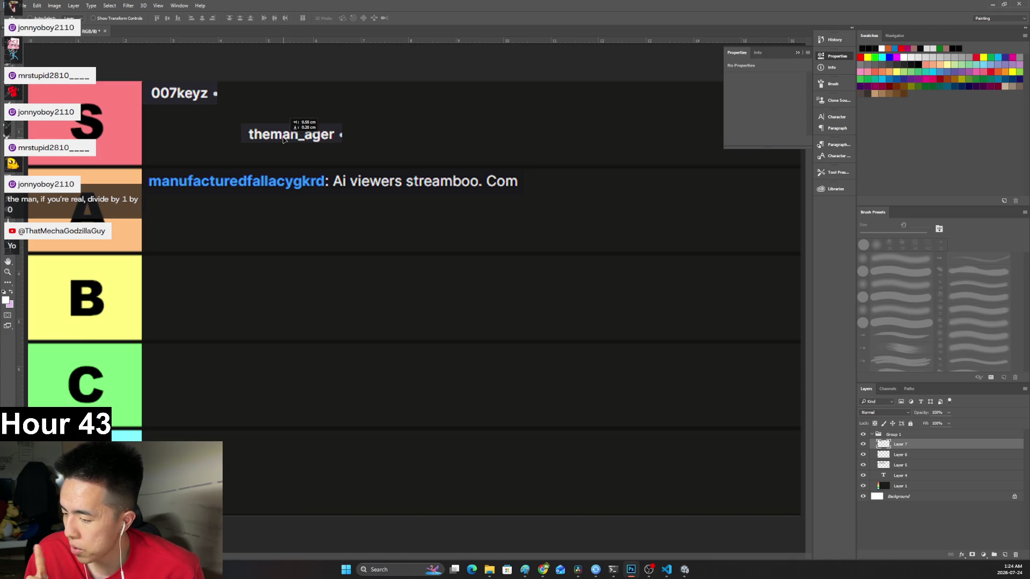
{"action": "mouse_move", "coordinate": [283, 138]}
{"action": "left_mouse_down"}
{"action": "mouse_move", "coordinate": [236, 126]}
{"action": "mouse_move", "coordinate": [258, 130]}
{"action": "left_mouse_up"}
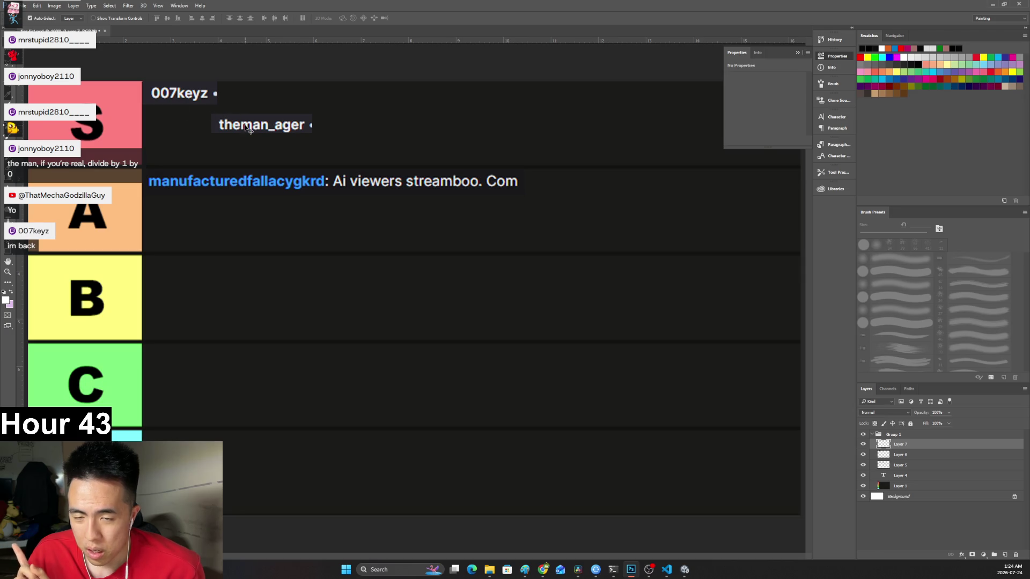
Drop theman_ager into the A row, placed right after the manufacturedfallacygkrd message's 'Com' text.
{"action": "left_click_drag", "start_coordinate": [245, 127], "coordinate": [179, 182]}
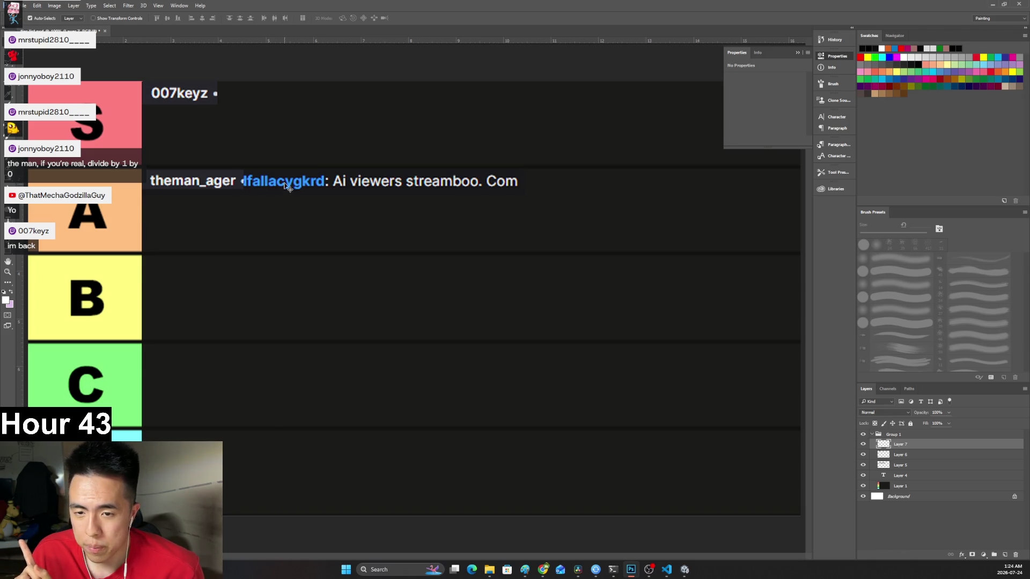
{"action": "left_click_drag", "start_coordinate": [296, 184], "coordinate": [292, 271]}
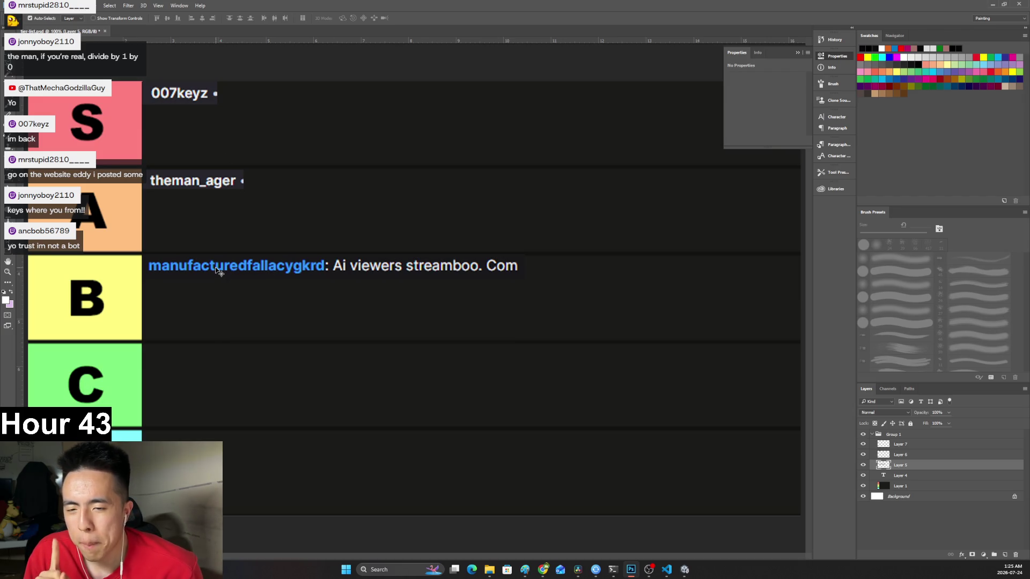
{"action": "mouse_move", "coordinate": [216, 270]}
{"action": "left_mouse_down"}
{"action": "mouse_move", "coordinate": [260, 252]}
{"action": "mouse_move", "coordinate": [316, 185]}
{"action": "left_mouse_up"}
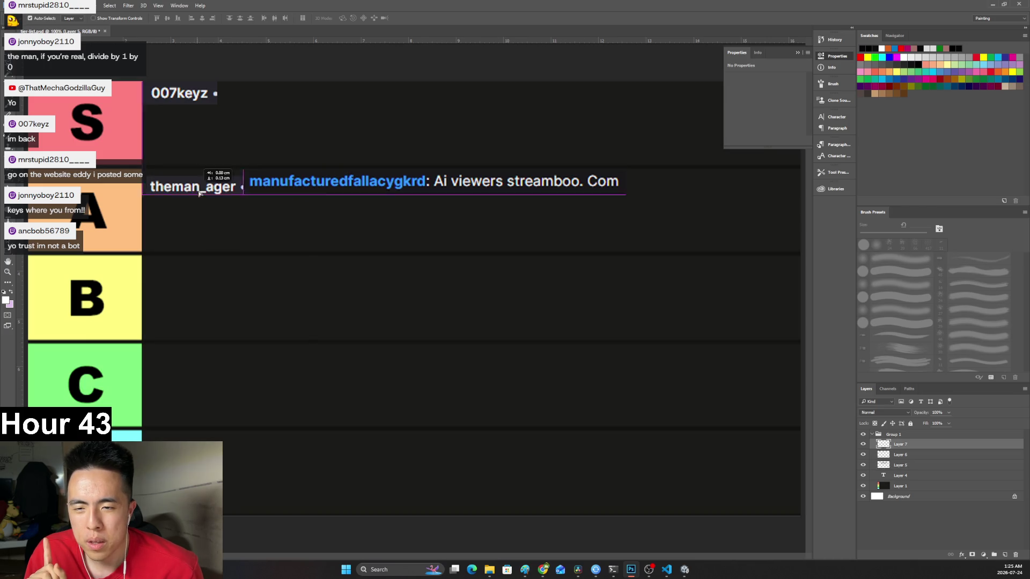
{"action": "left_click_drag", "start_coordinate": [215, 181], "coordinate": [324, 237]}
{"action": "left_click_drag", "start_coordinate": [299, 185], "coordinate": [198, 186]}
{"action": "left_click_drag", "start_coordinate": [279, 237], "coordinate": [565, 202]}
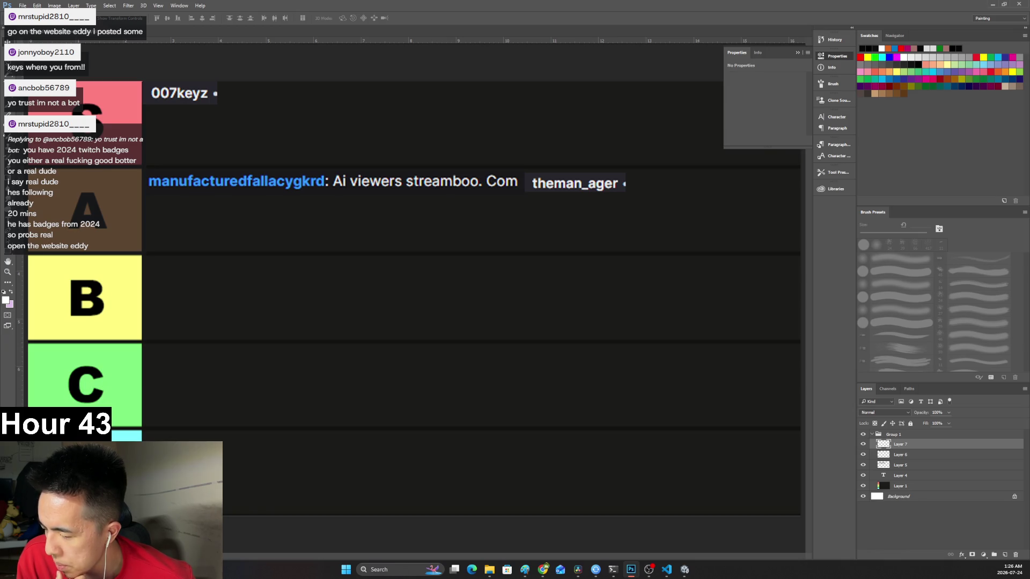
Switch to Chrome and position the Photowall browser window over the canvas.
{"action": "key", "text": "alt+Tab"}
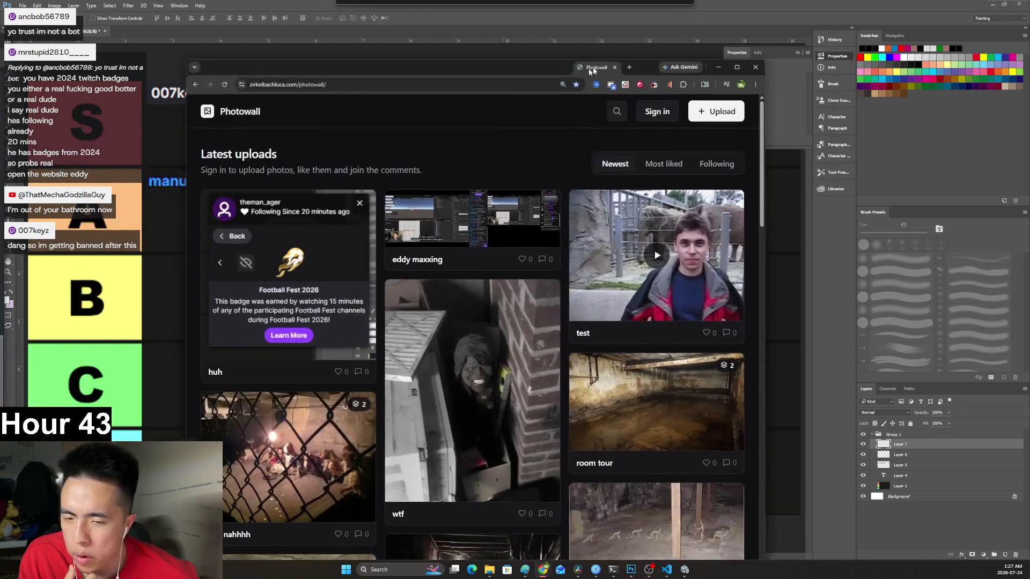
{"action": "left_click_drag", "start_coordinate": [593, 67], "coordinate": [547, 62]}
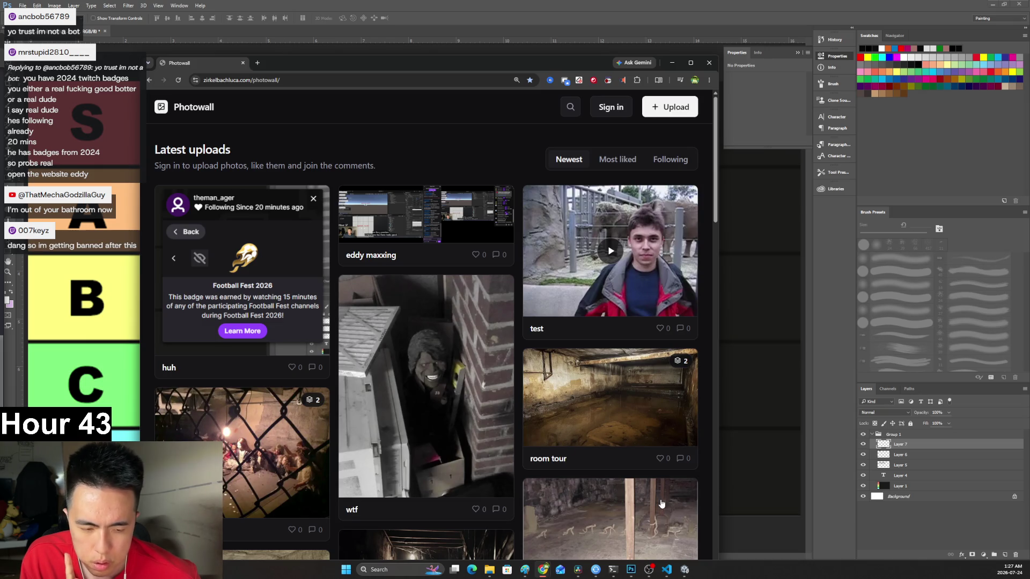
Reload the Photowall latest-uploads page with F5, then hide the browser to reveal the tier list.
{"action": "scroll", "coordinate": [577, 484], "scroll_direction": "down", "scroll_amount": 2}
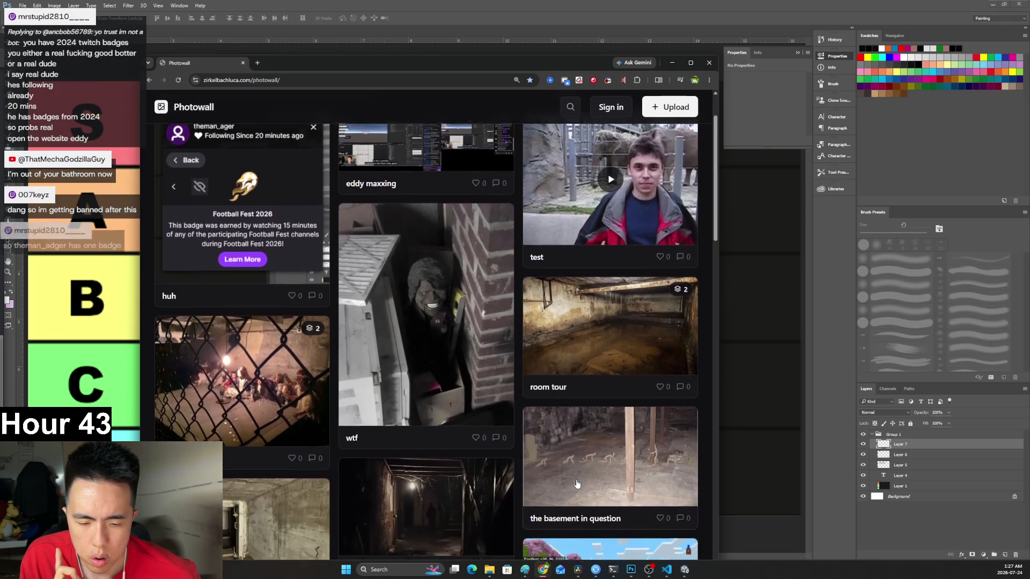
{"action": "scroll", "coordinate": [576, 484], "scroll_direction": "up", "scroll_amount": 1}
{"action": "scroll", "coordinate": [576, 484], "scroll_direction": "up", "scroll_amount": 1}
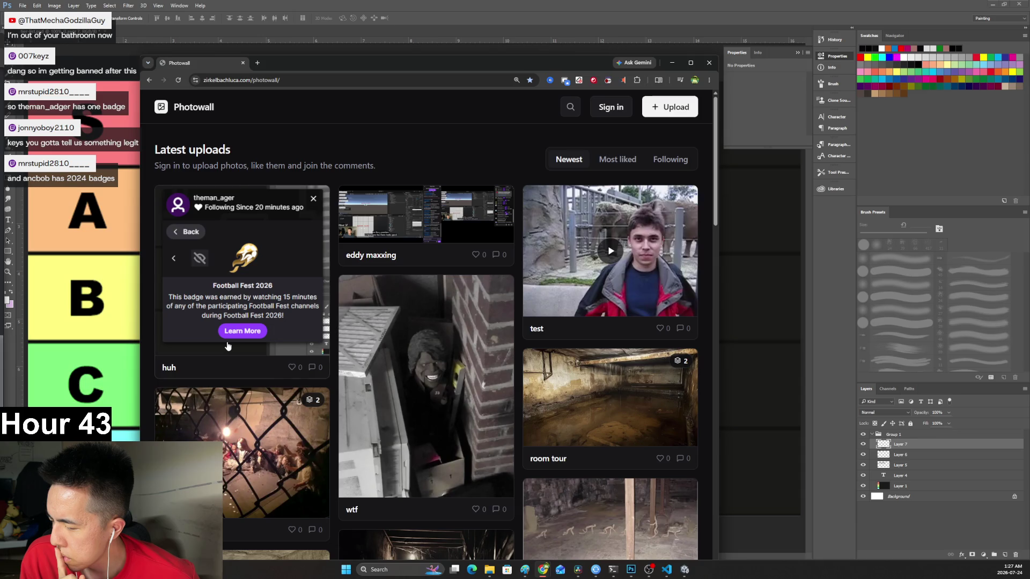
{"action": "key", "text": "F5"}
{"action": "left_click", "coordinate": [670, 64]}
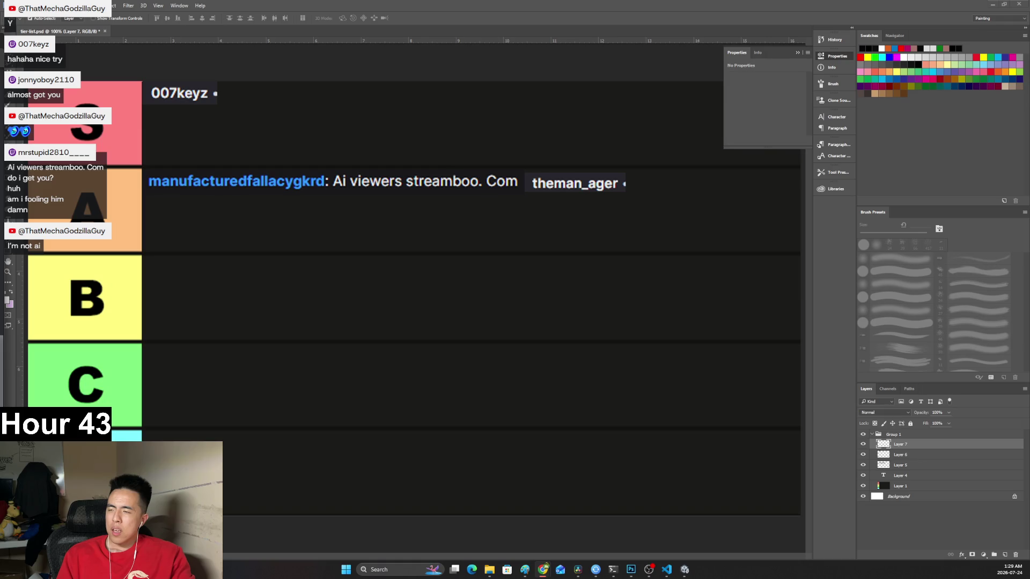
Switch from Photoshop to the code and video windows with Alt+Tab.
{"action": "key", "text": "alt+Tab"}
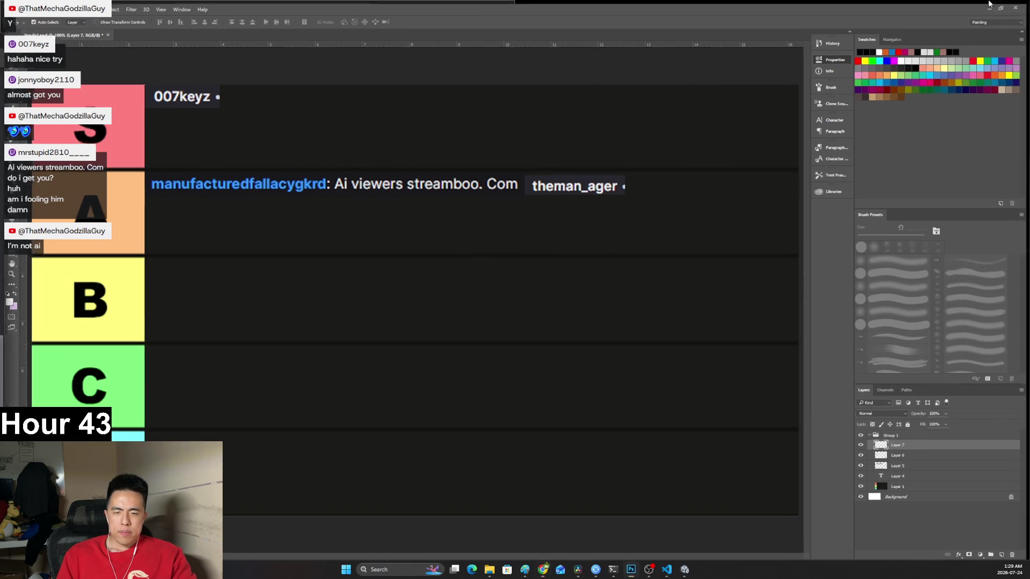
Play and pause the FPS tutorial until it stops on the Fallout scene with the companion.
{"action": "left_click", "coordinate": [577, 129]}
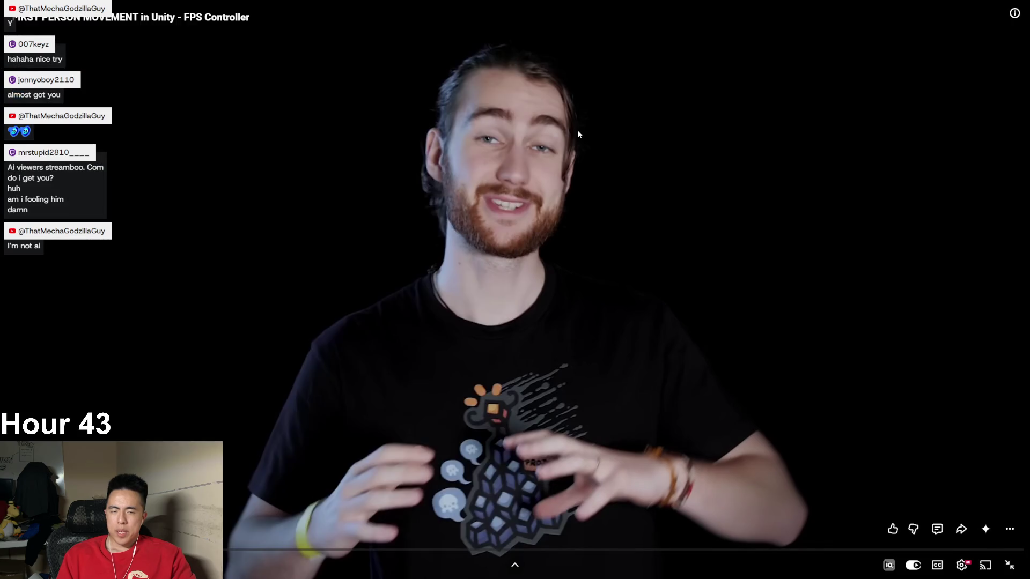
{"action": "left_click", "coordinate": [536, 162]}
{"action": "left_click", "coordinate": [529, 158]}
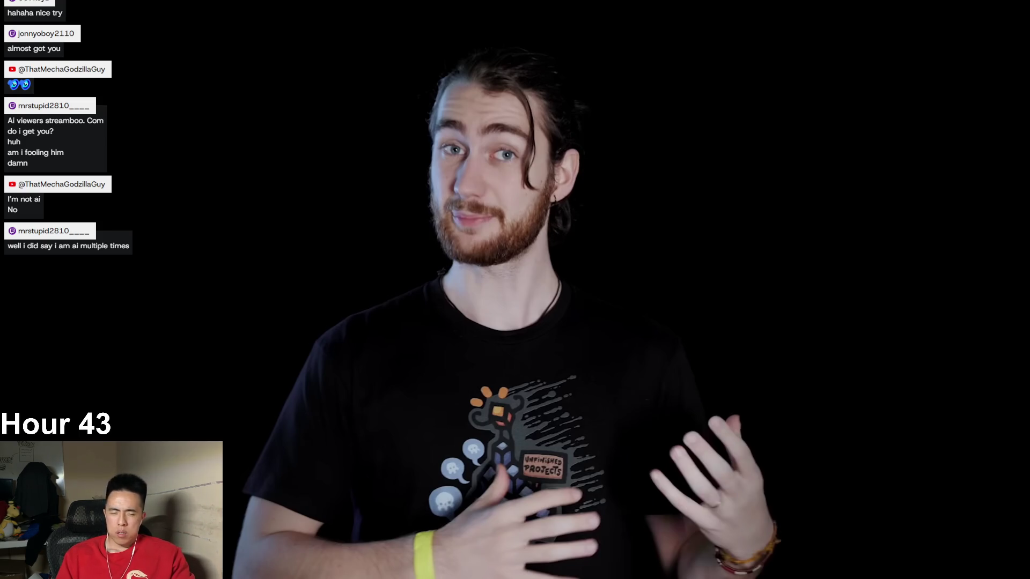
{"action": "left_click", "coordinate": [495, 175]}
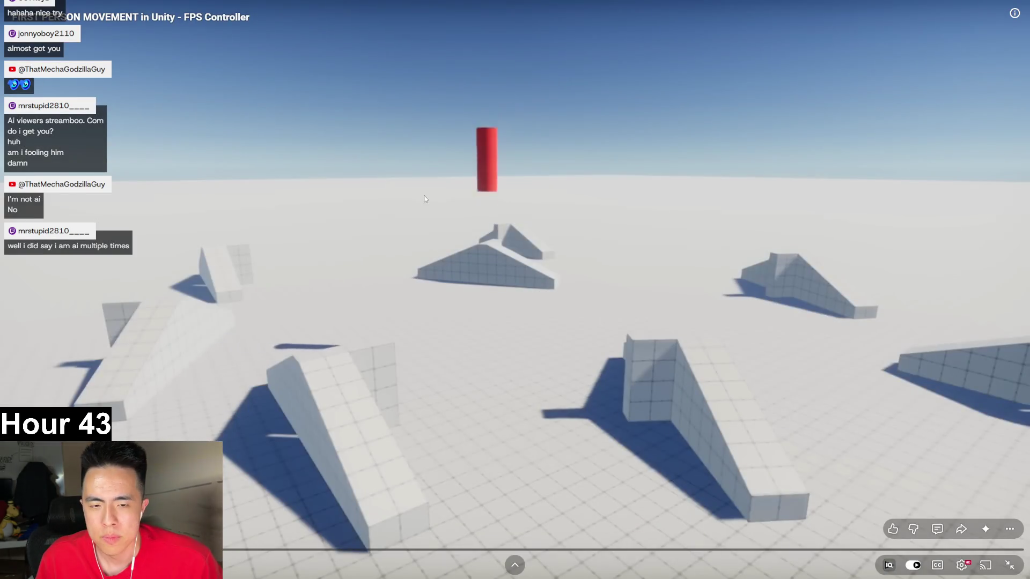
{"action": "left_click", "coordinate": [424, 198]}
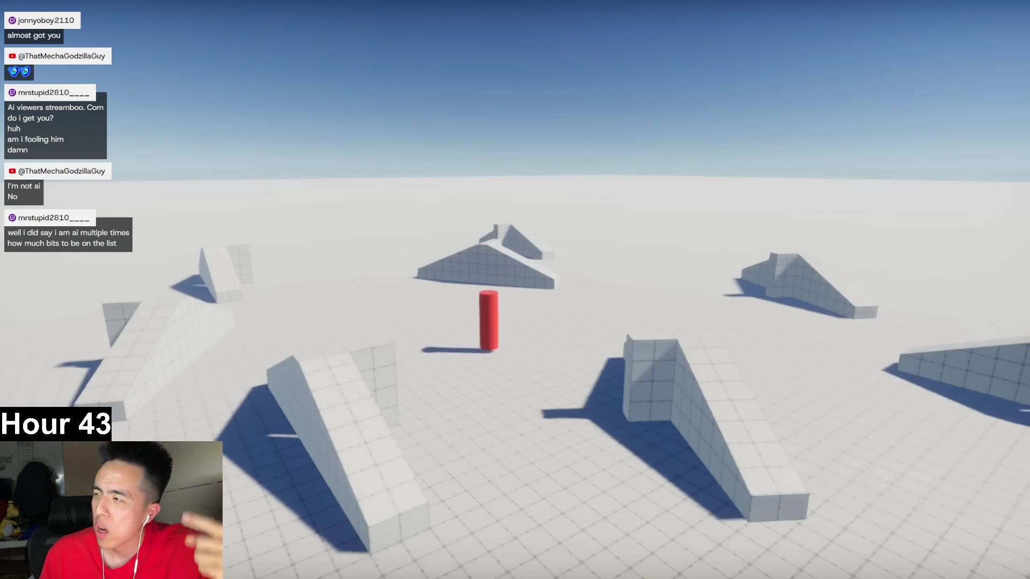
{"action": "left_click", "coordinate": [450, 297]}
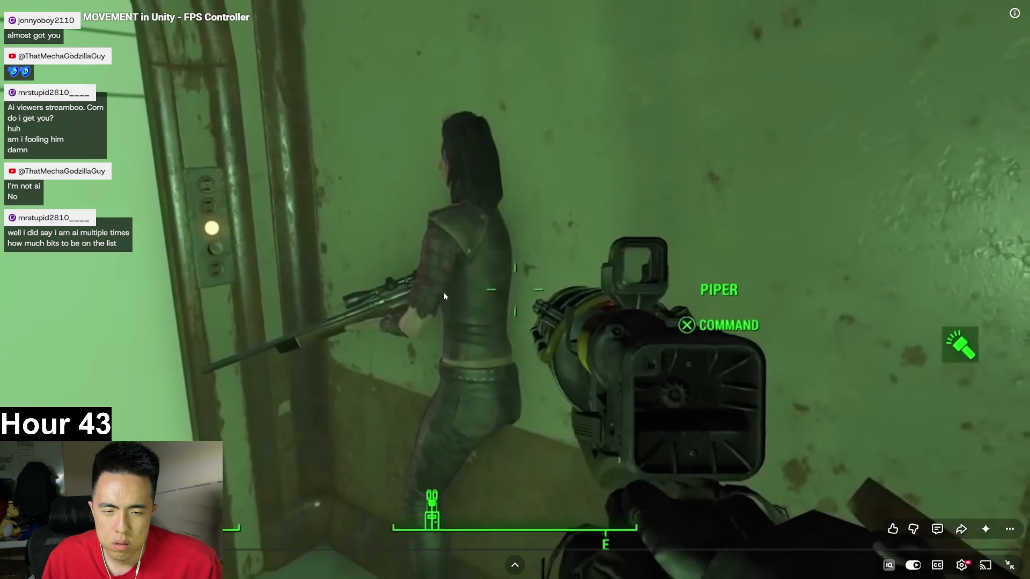
{"action": "left_click", "coordinate": [437, 282]}
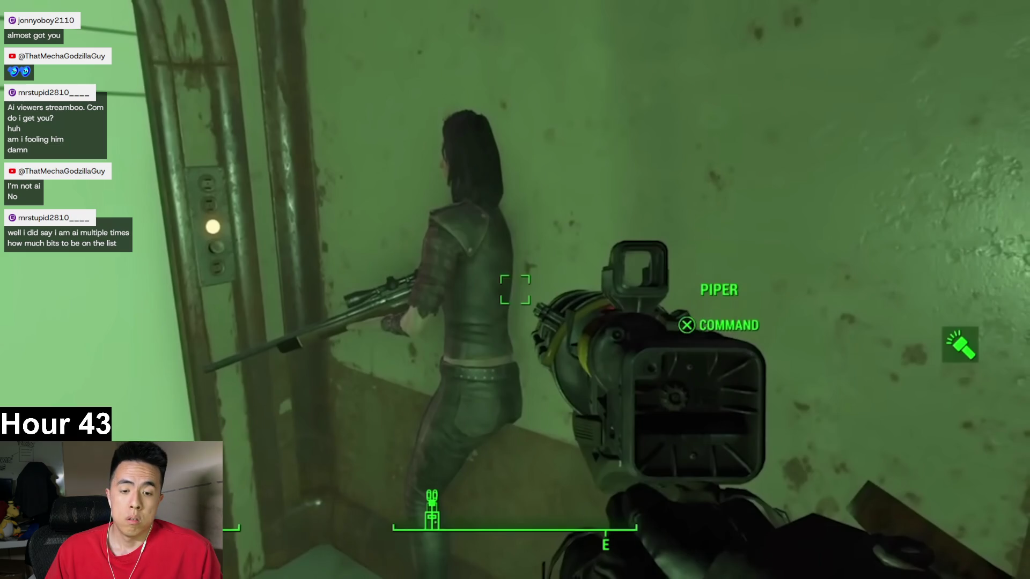
Snip a rectangle around the companion character using Win+Shift+S.
{"action": "mouse_move", "coordinate": [514, 441]}
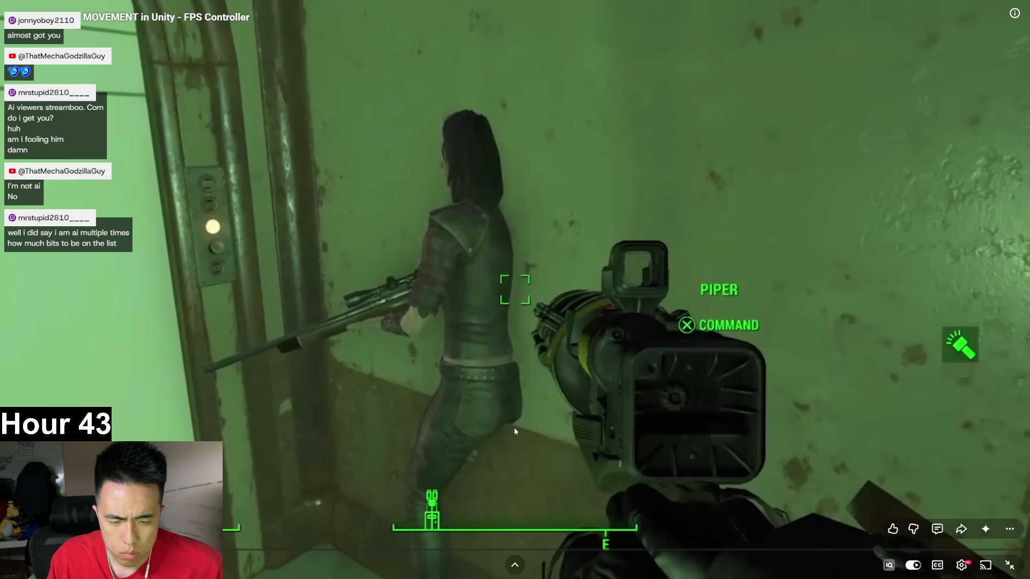
{"action": "key", "text": "super+shift+s"}
{"action": "mouse_move", "coordinate": [319, 253]}
{"action": "left_mouse_down"}
{"action": "mouse_move", "coordinate": [454, 412]}
{"action": "mouse_move", "coordinate": [554, 481]}
{"action": "mouse_move", "coordinate": [607, 501]}
{"action": "left_mouse_up"}
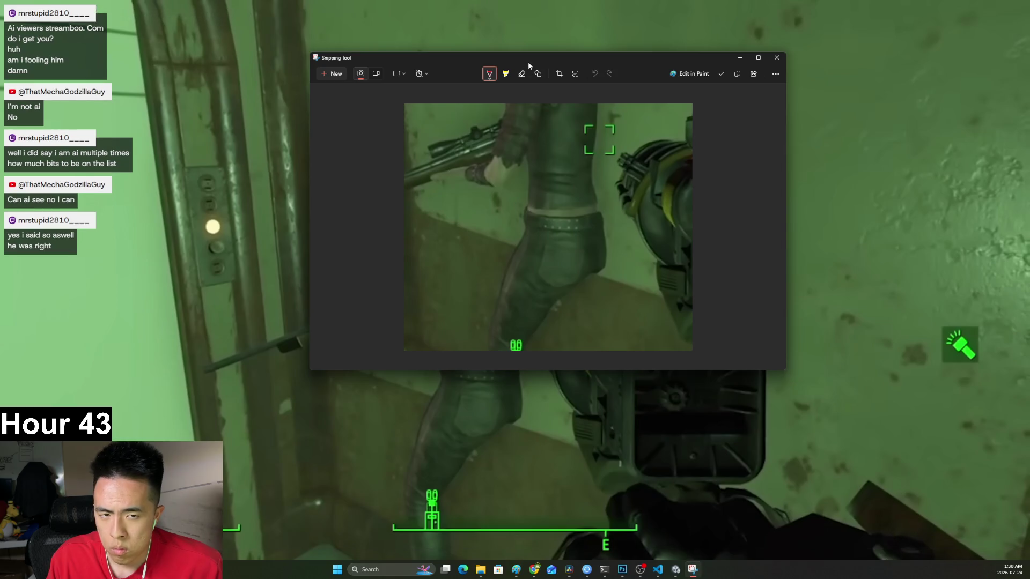
Close the Snipping Tool preview of the captured character snip.
{"action": "left_click", "coordinate": [528, 62]}
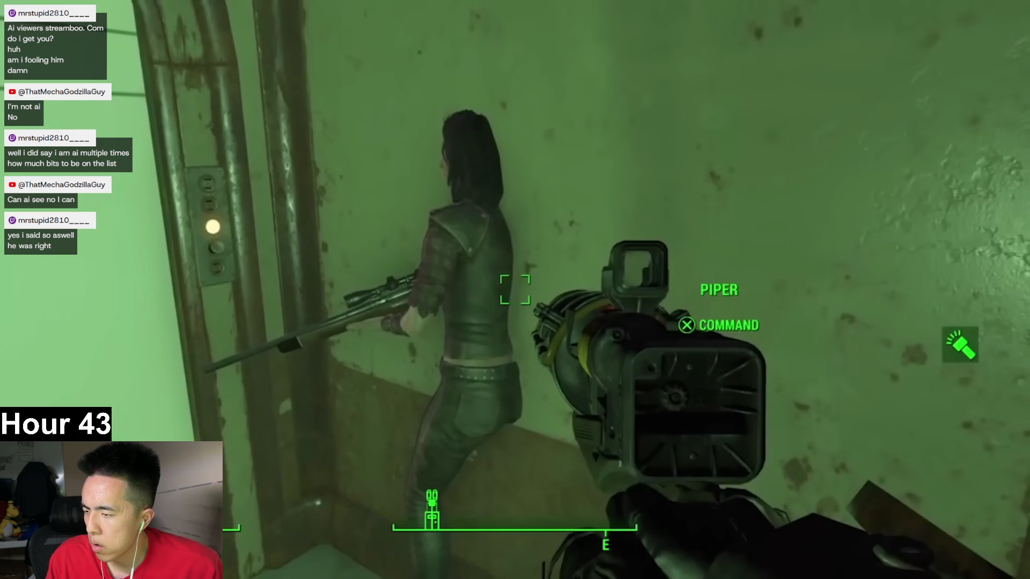
Resume the tutorial, pause briefly on the presenter, then play on toward the topics slide.
{"action": "mouse_move", "coordinate": [320, 339]}
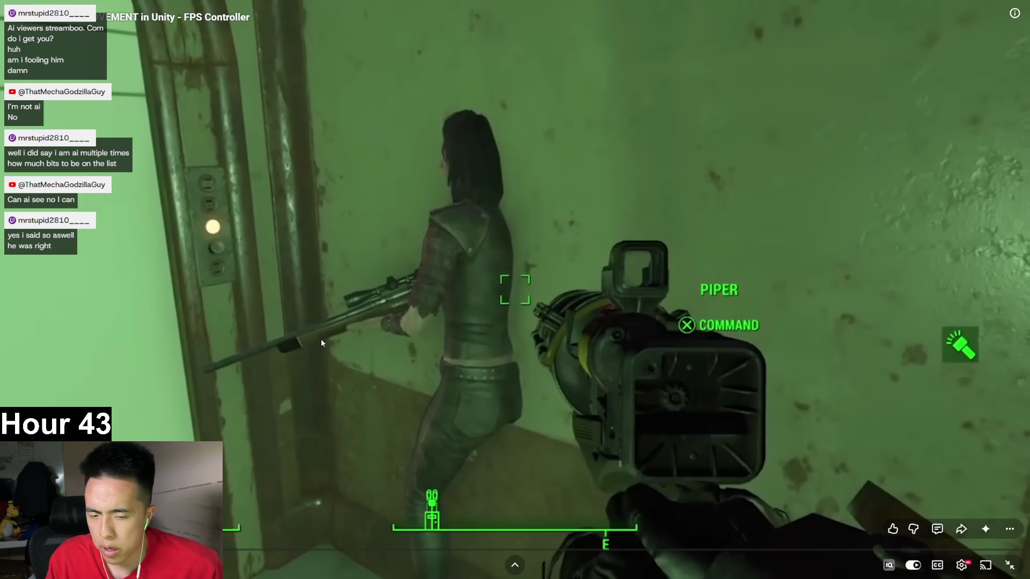
{"action": "left_click", "coordinate": [557, 394]}
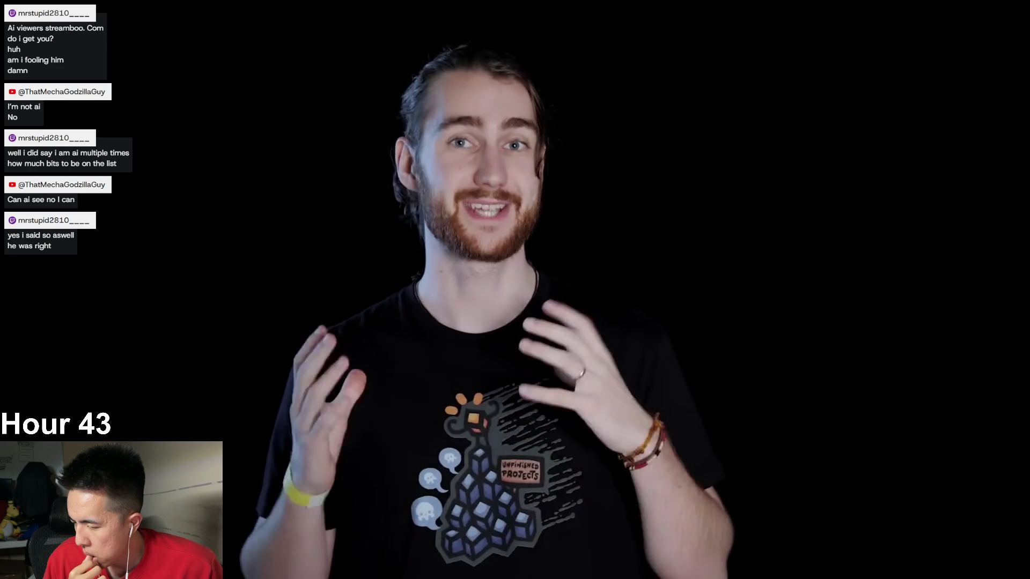
{"action": "left_click", "coordinate": [558, 395]}
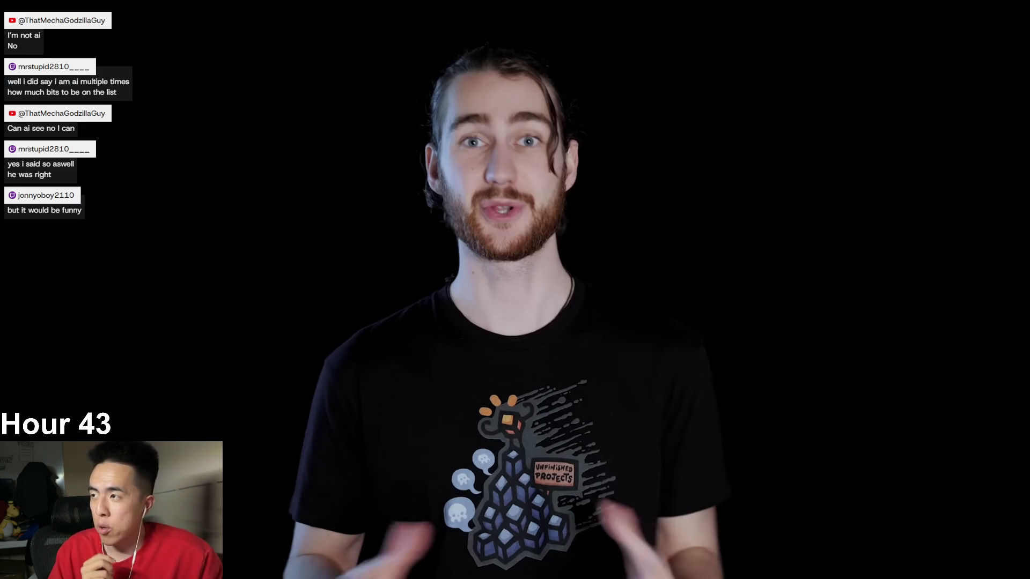
{"action": "mouse_move", "coordinate": [443, 80]}
{"action": "left_click", "coordinate": [590, 204]}
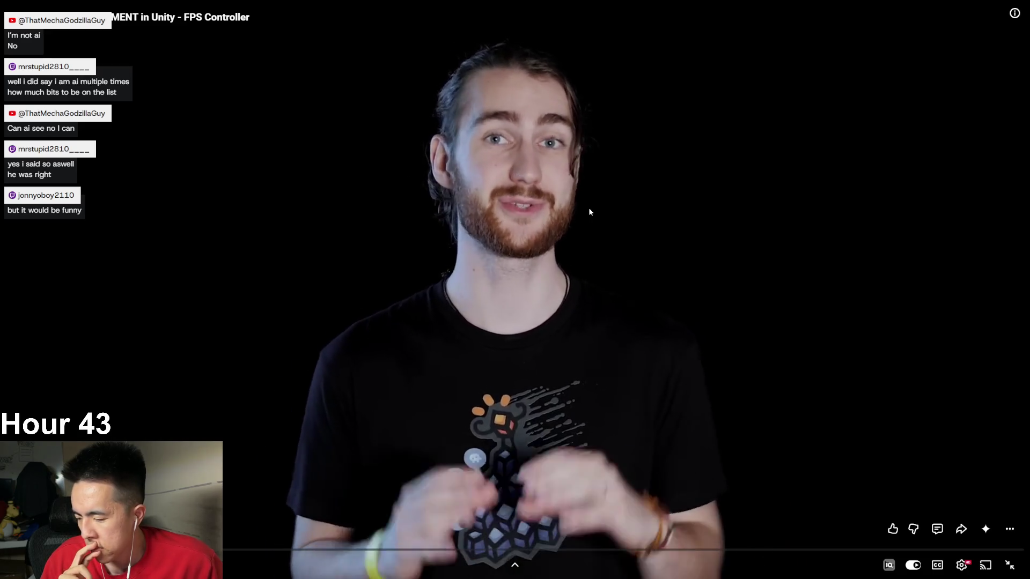
{"action": "mouse_move", "coordinate": [520, 242]}
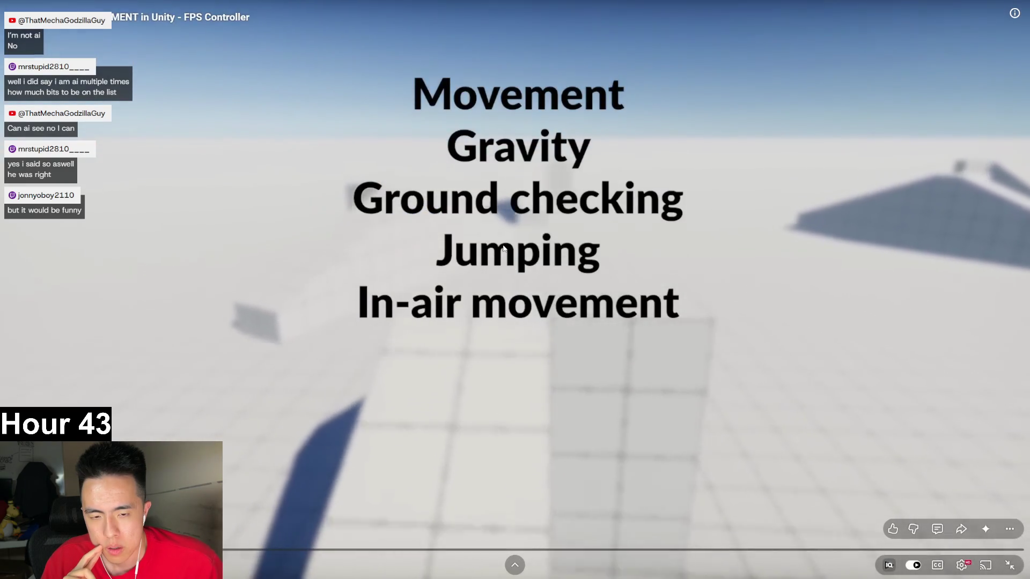
Step through the slides, pausing on the topics, Movement and Gravity, and Steps slides.
{"action": "left_click", "coordinate": [503, 248]}
{"action": "key", "text": "space"}
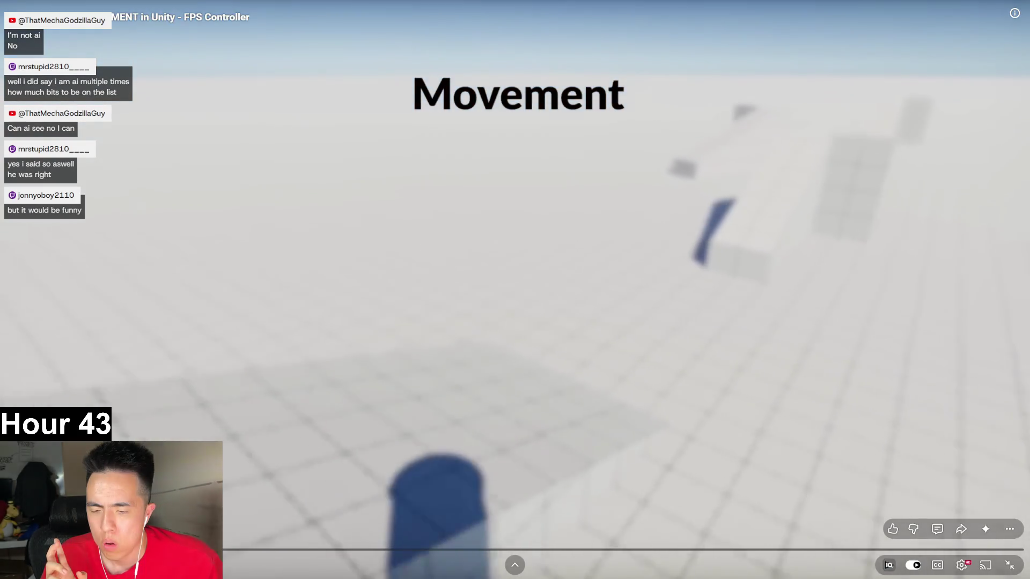
{"action": "key", "text": "space"}
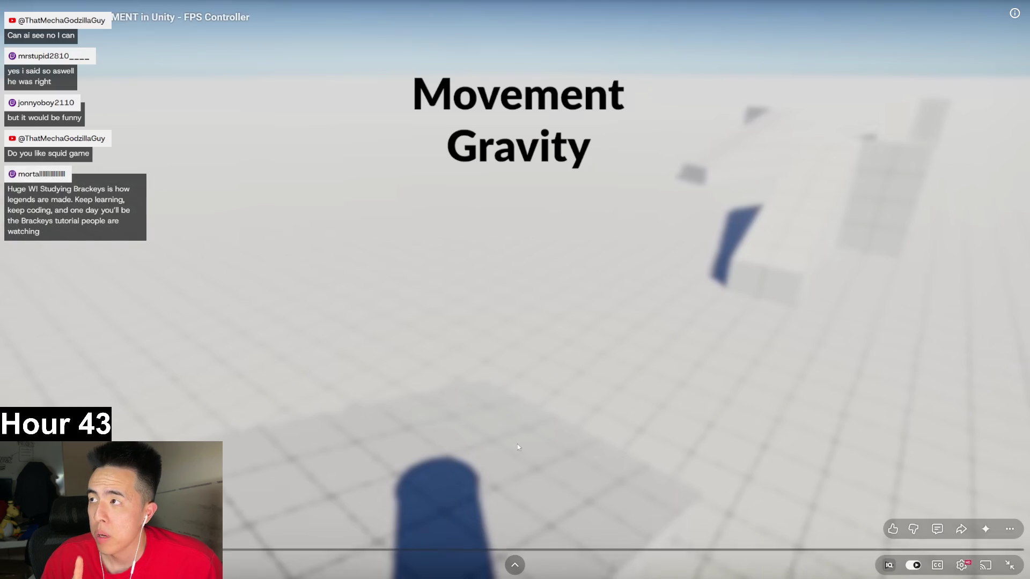
{"action": "left_click", "coordinate": [526, 426]}
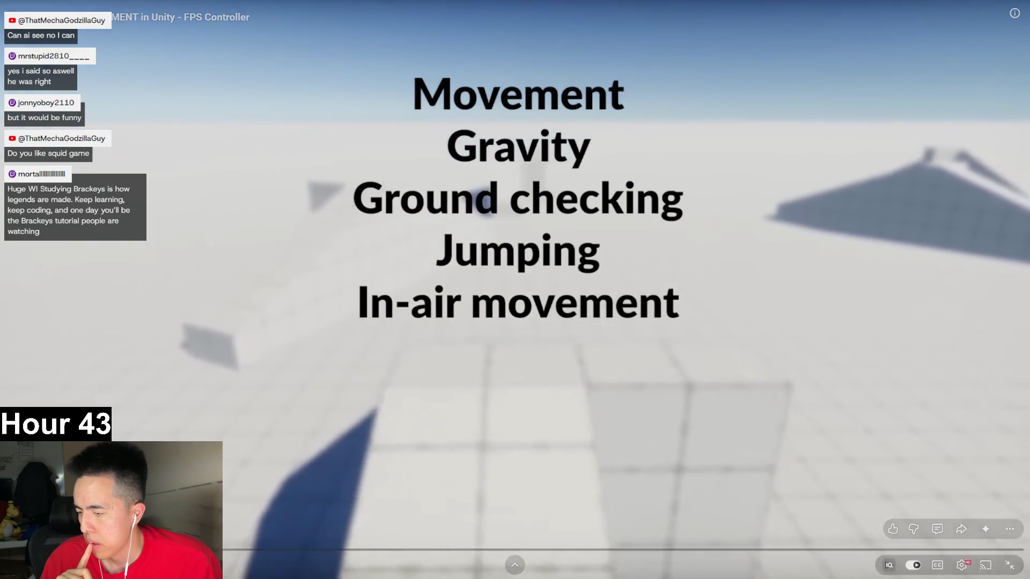
{"action": "left_click", "coordinate": [526, 426]}
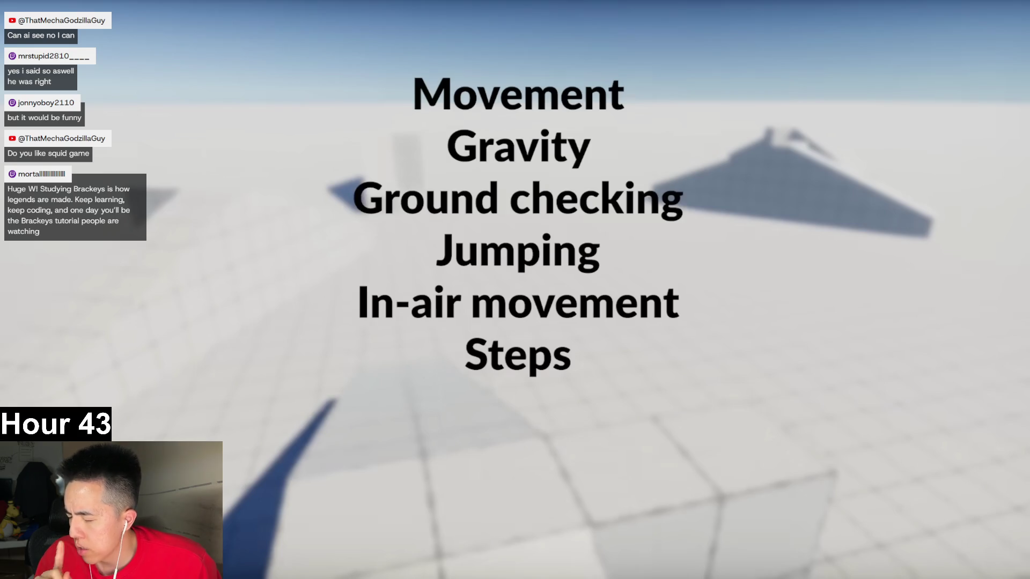
Exit fullscreen, glance at the Photoshop tier list, then minimize Photoshop.
{"action": "mouse_move", "coordinate": [514, 290]}
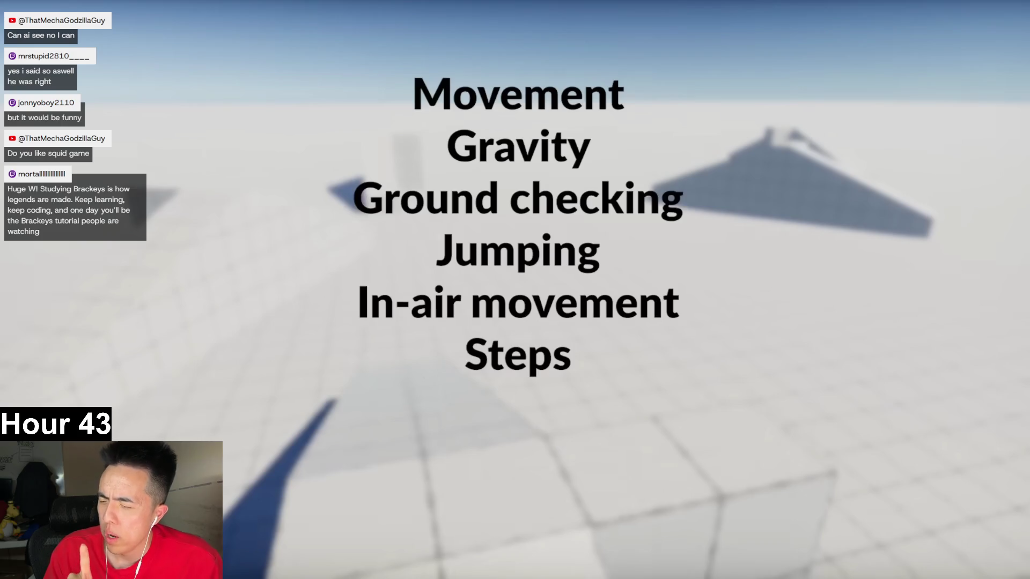
{"action": "mouse_move", "coordinate": [382, 410]}
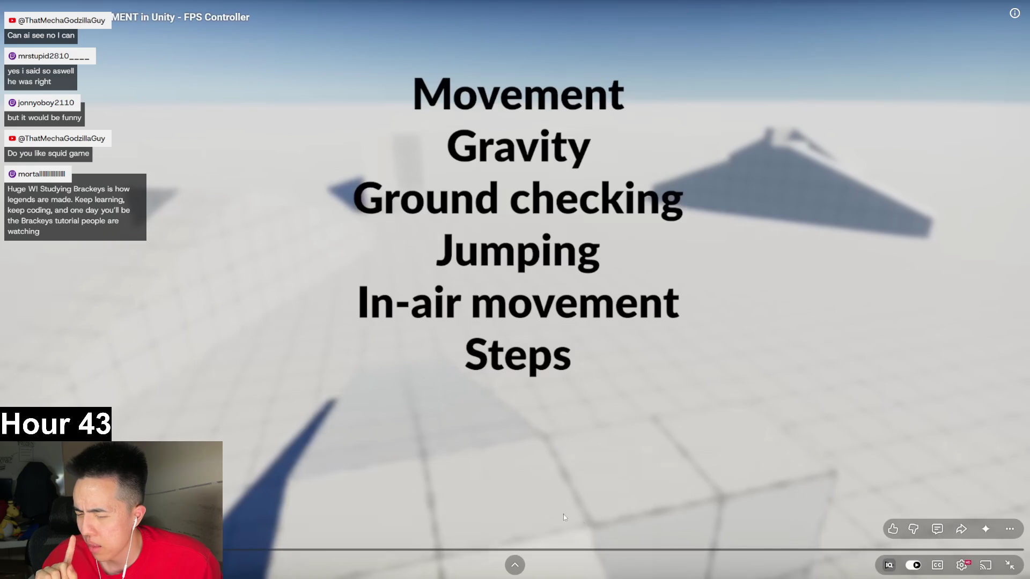
{"action": "left_click", "coordinate": [1008, 565]}
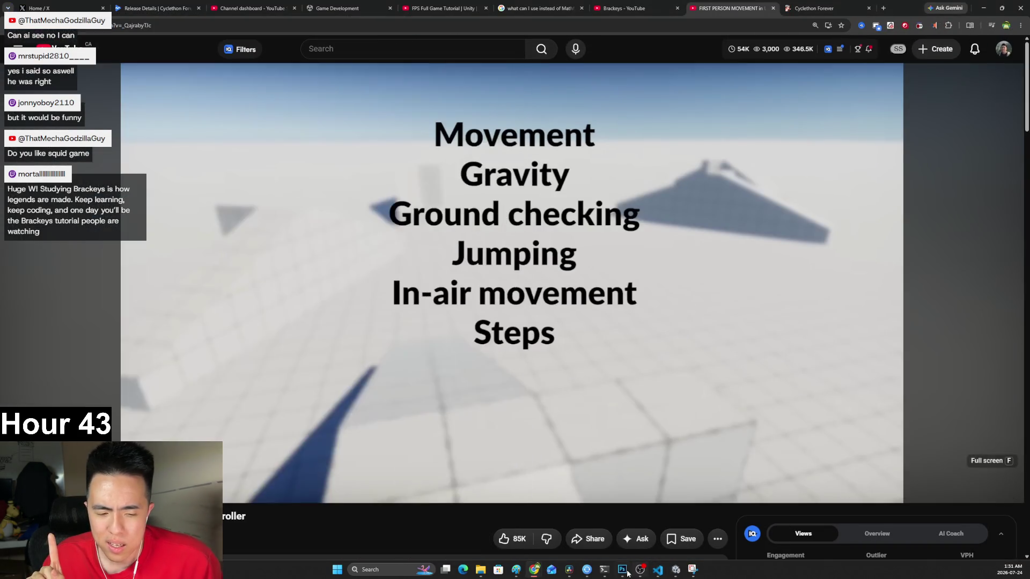
{"action": "left_click", "coordinate": [624, 570]}
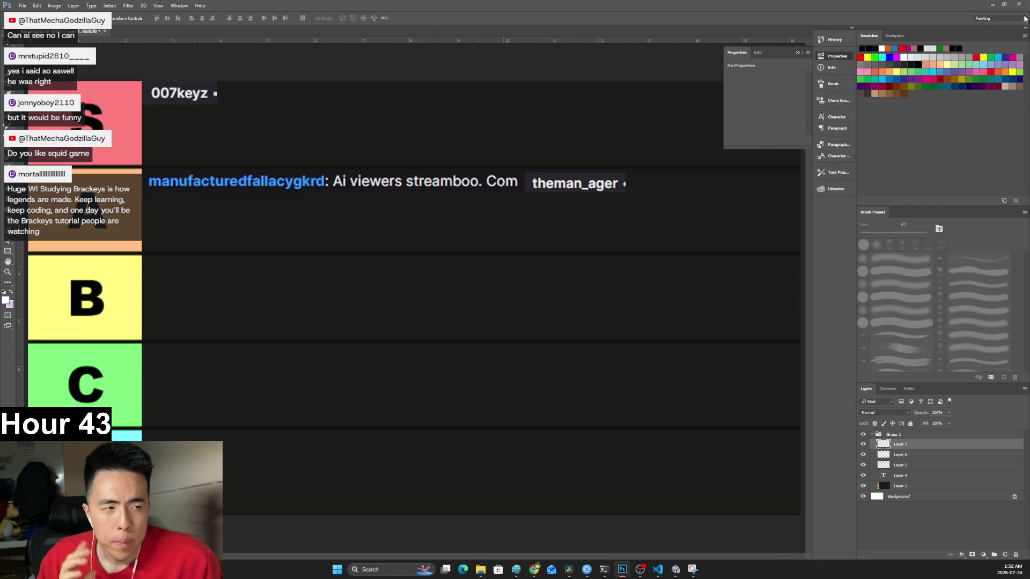
{"action": "left_click", "coordinate": [992, 5]}
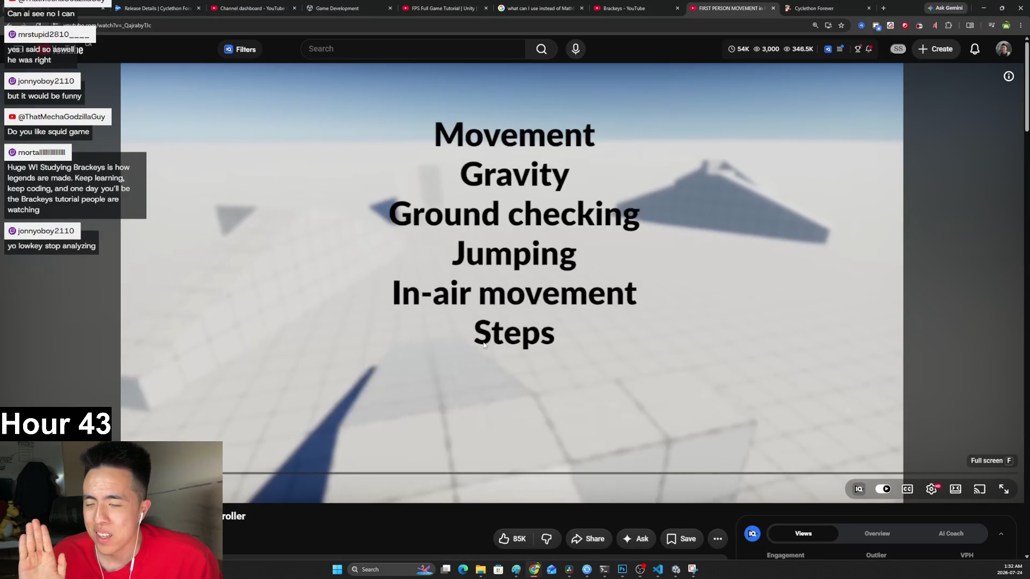
Resume the tutorial and return it to fullscreen with F.
{"action": "left_click", "coordinate": [457, 314]}
{"action": "key", "text": "f"}
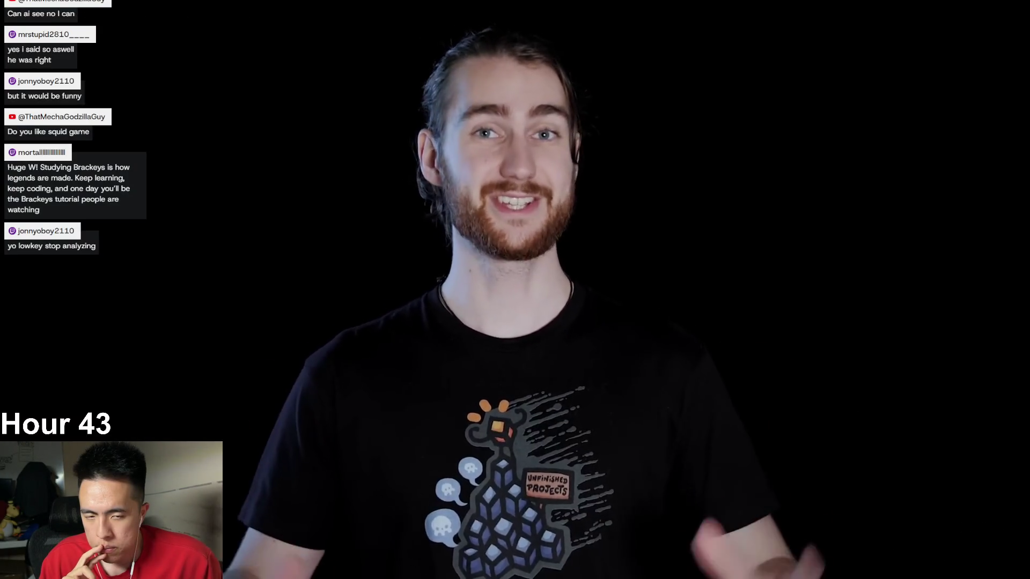
{"action": "mouse_move", "coordinate": [985, 539]}
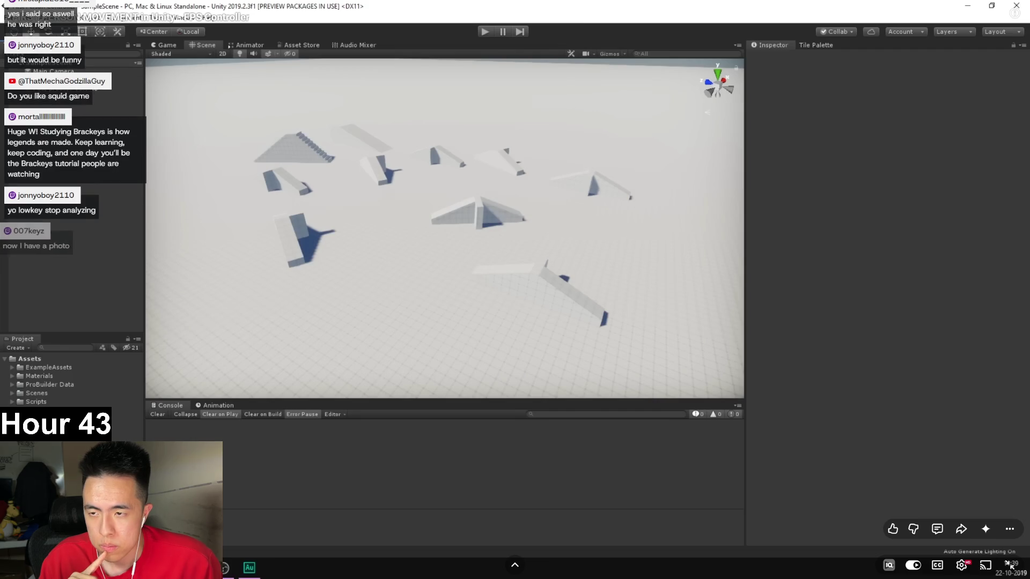
Pause the tutorial, leave and re-enter fullscreen, then resume playback.
{"action": "key", "text": "space"}
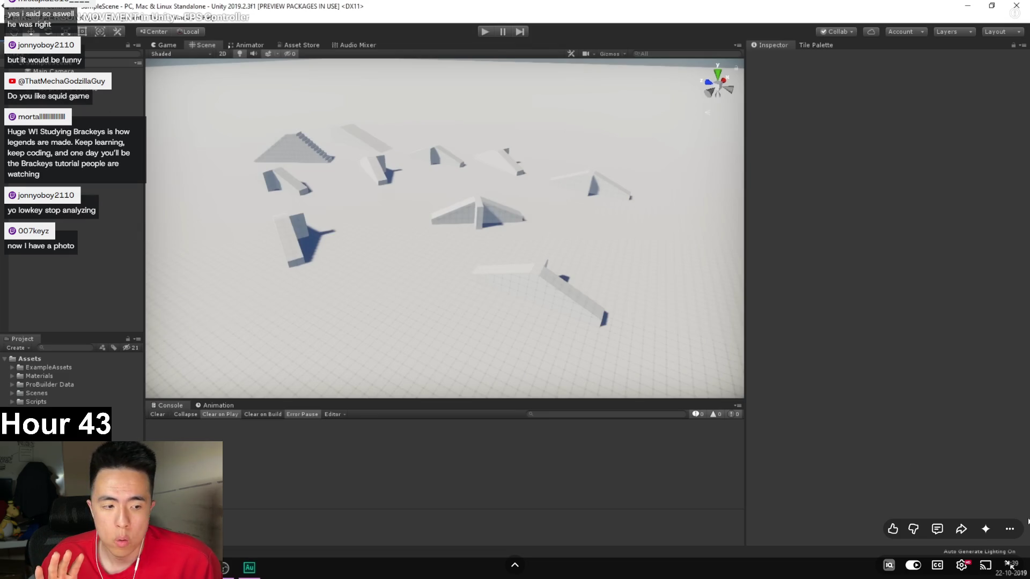
{"action": "left_click", "coordinate": [1010, 564]}
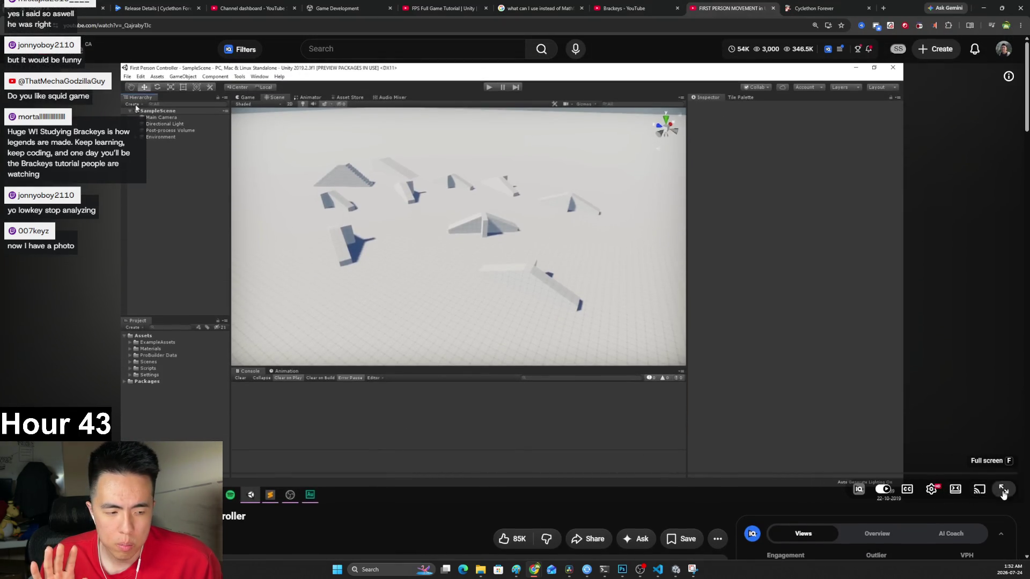
{"action": "left_click", "coordinate": [1006, 488]}
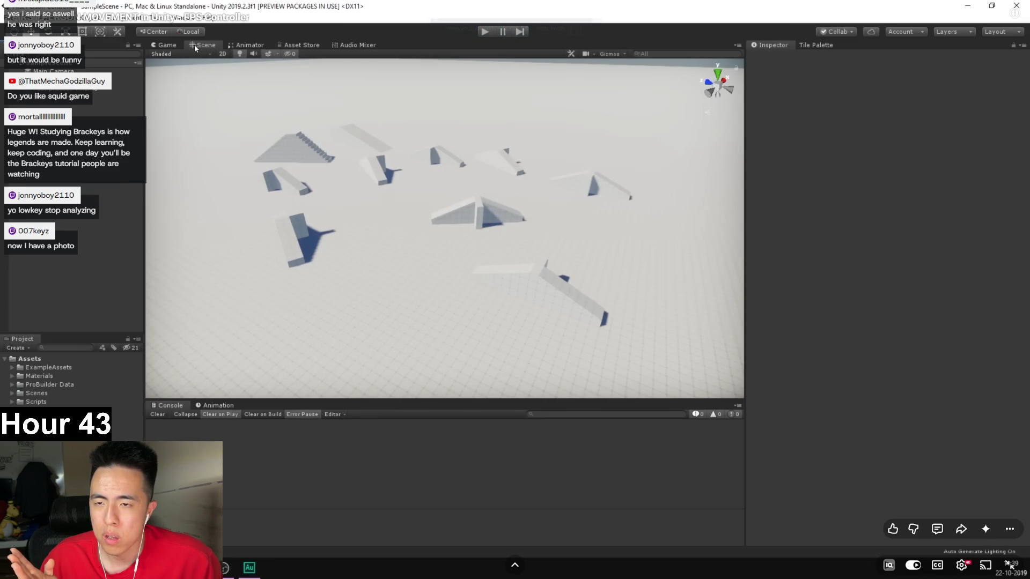
{"action": "left_click", "coordinate": [220, 276]}
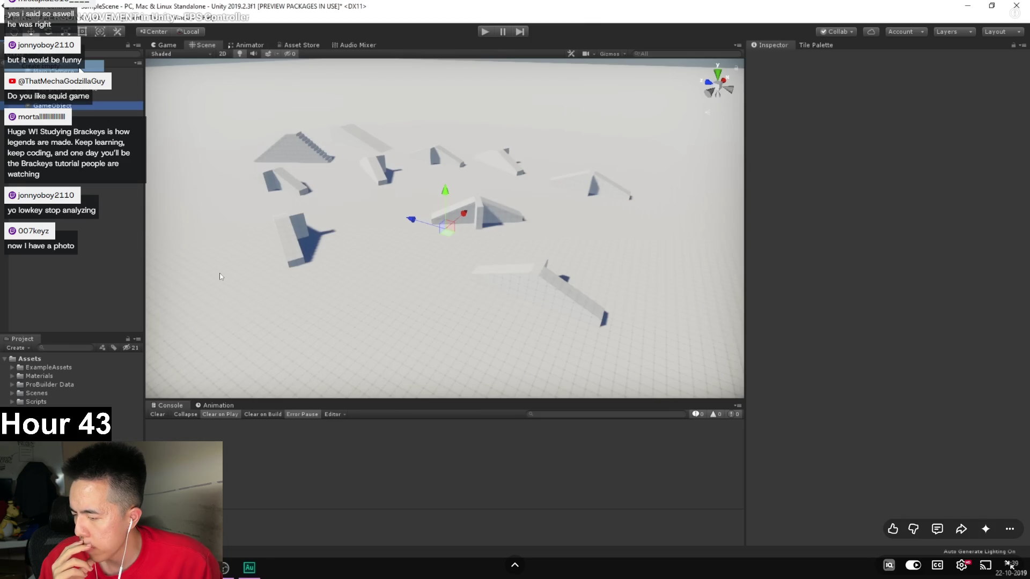
{"action": "left_click", "coordinate": [220, 276]}
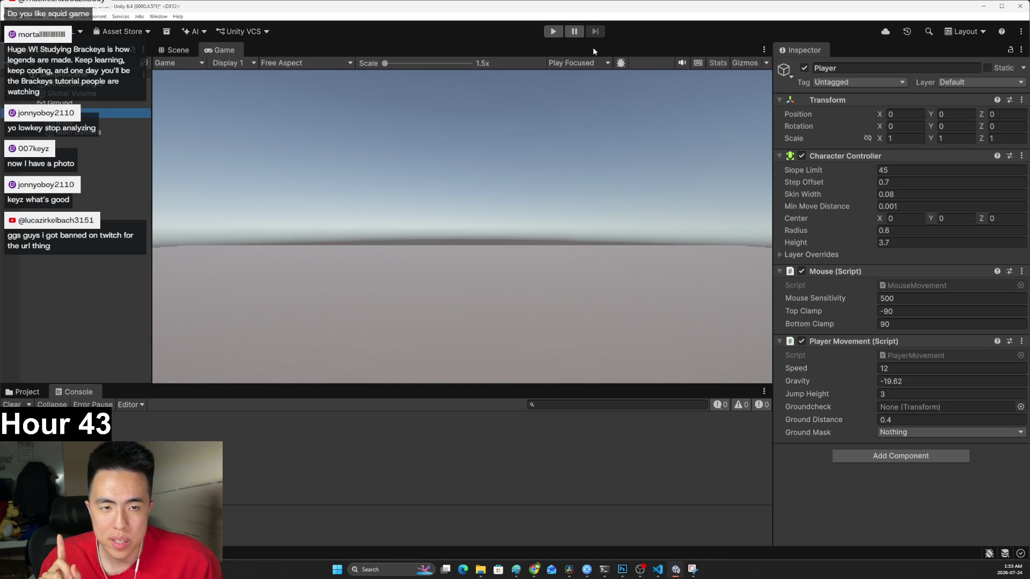
Test-run the first-person scene, look around in the Game view, then stop playback.
{"action": "left_click", "coordinate": [553, 31]}
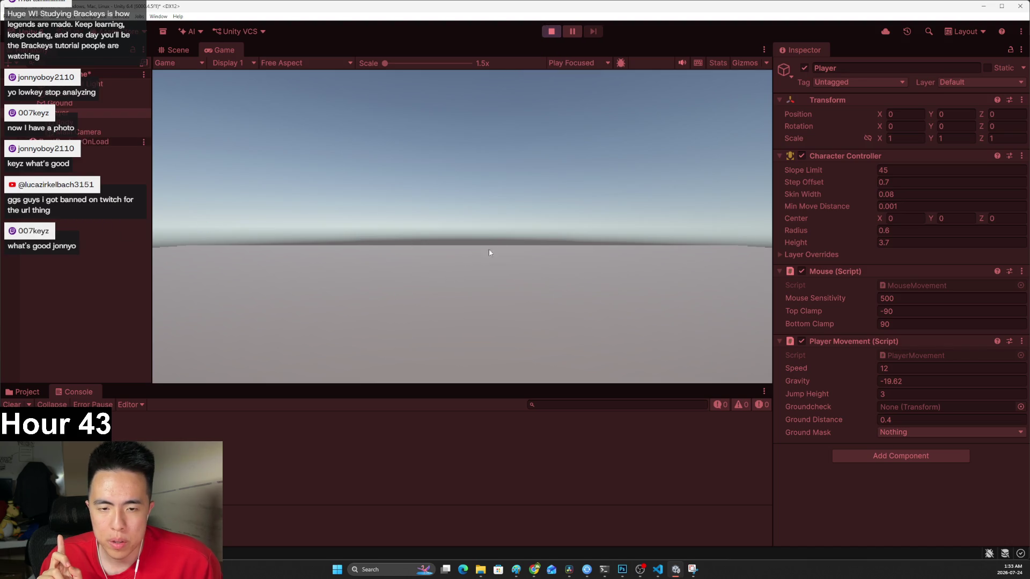
{"action": "left_click", "coordinate": [489, 252]}
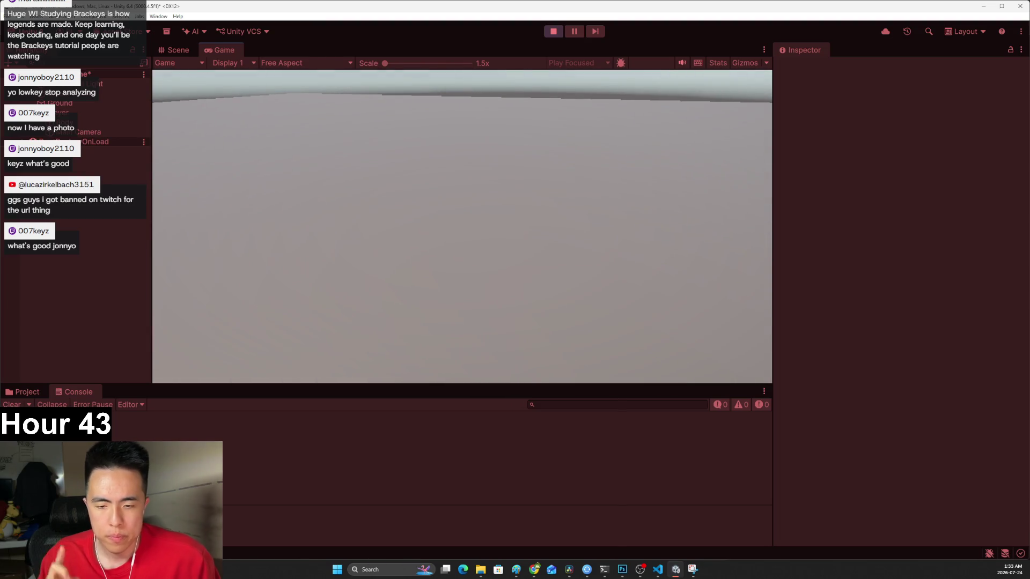
{"action": "key", "text": "ctrl+p"}
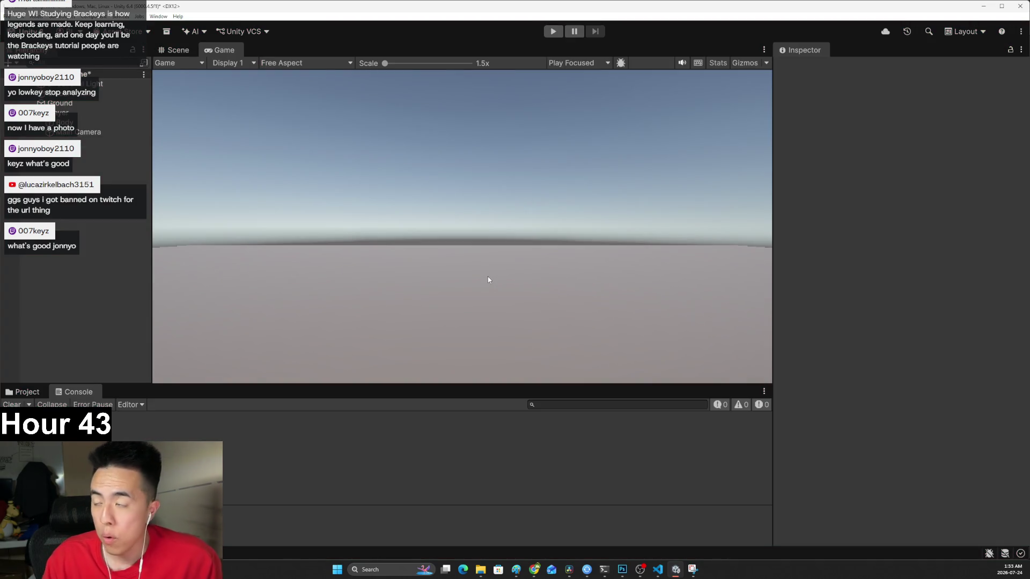
Inspect the Body and Main Camera objects in the Hierarchy.
{"action": "mouse_move", "coordinate": [567, 573]}
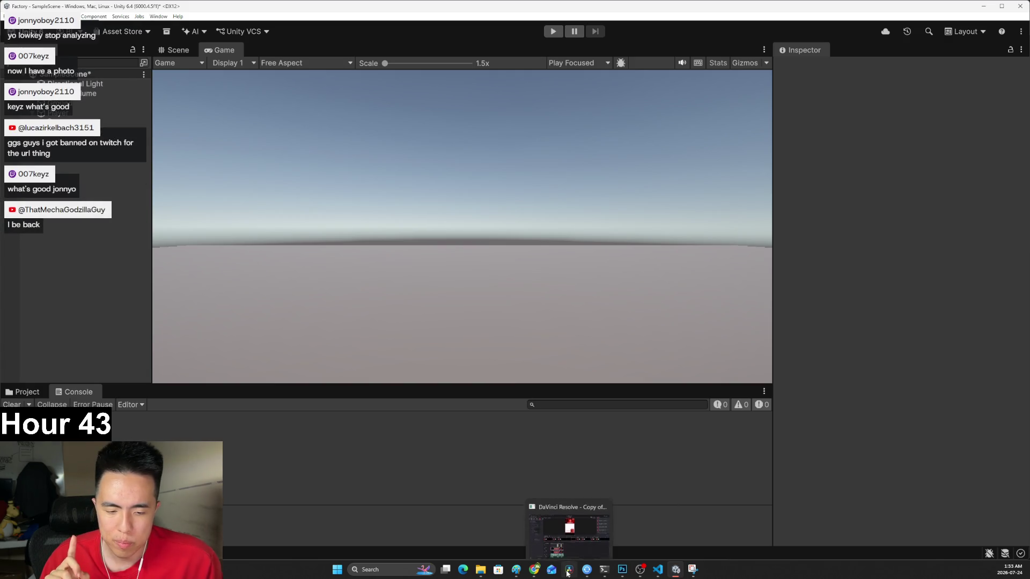
{"action": "left_click", "coordinate": [70, 123]}
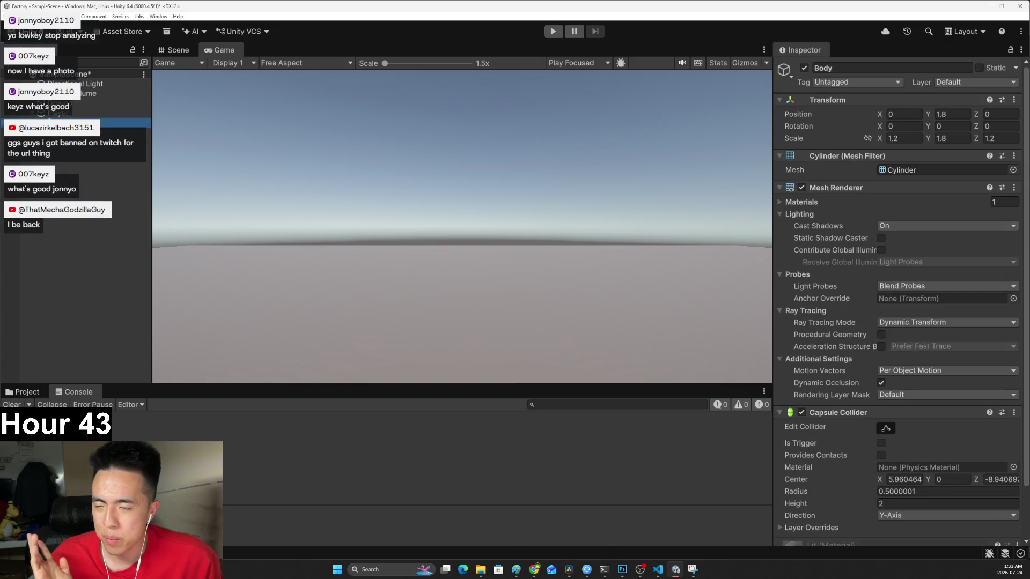
{"action": "left_click", "coordinate": [70, 132]}
Switch away from Unity to the other open applications on the taskbar.
{"action": "left_click", "coordinate": [567, 573]}
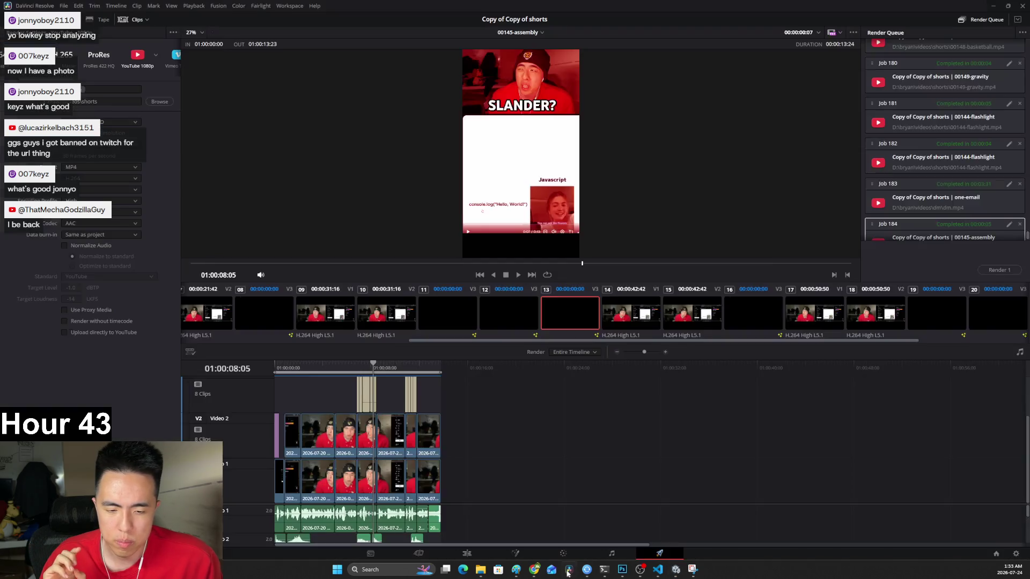
{"action": "mouse_move", "coordinate": [488, 575]}
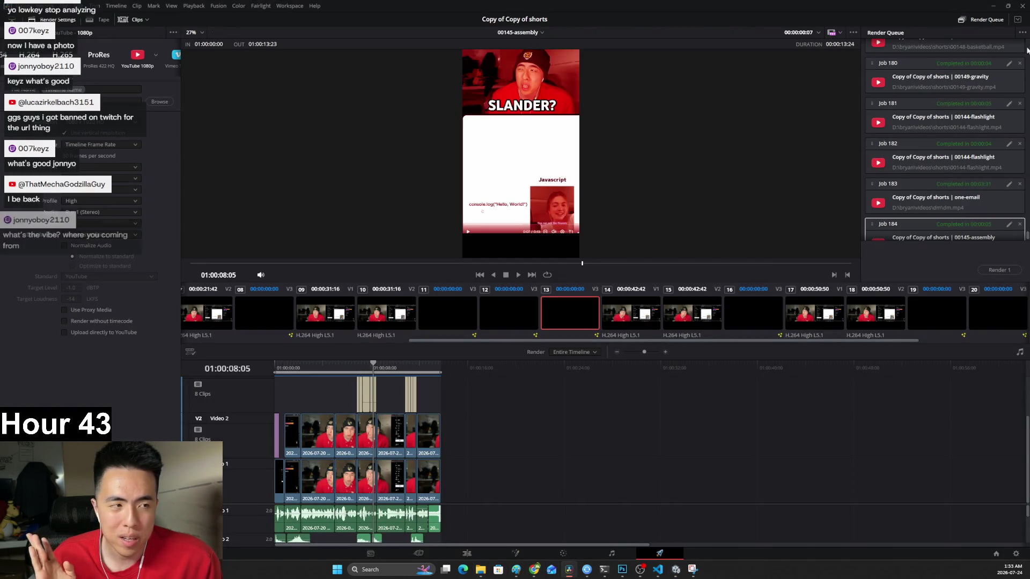
{"action": "key", "text": "alt+Tab"}
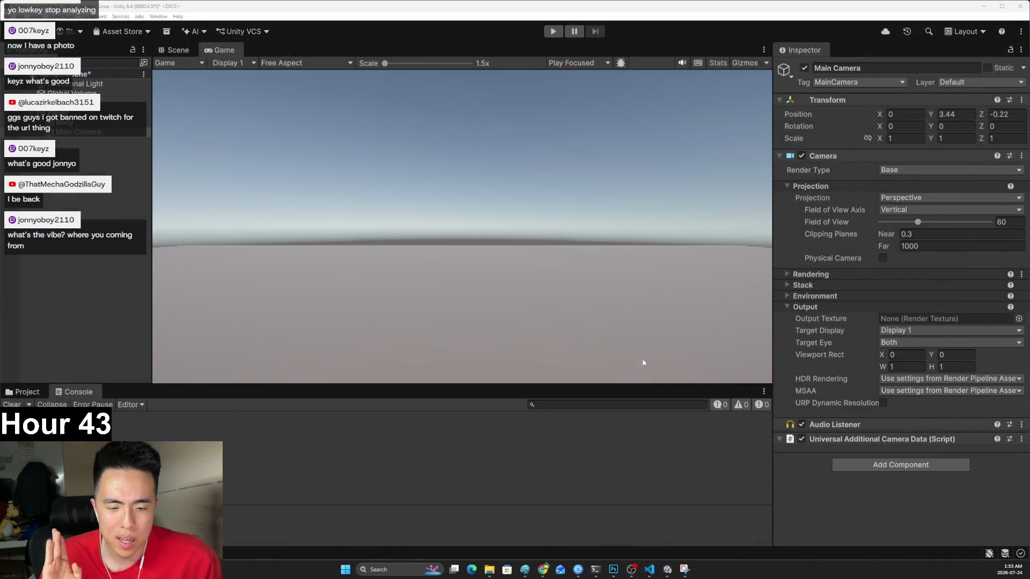
Bring Chrome forward to return to the FIRST PERSON MOVEMENT YouTube tutorial.
{"action": "mouse_move", "coordinate": [543, 571]}
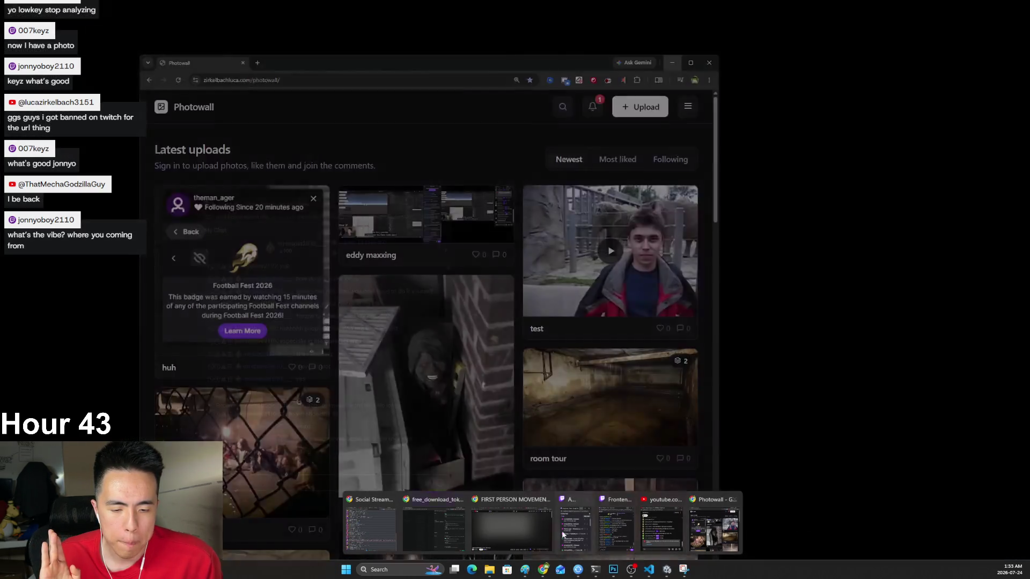
{"action": "left_click", "coordinate": [511, 529]}
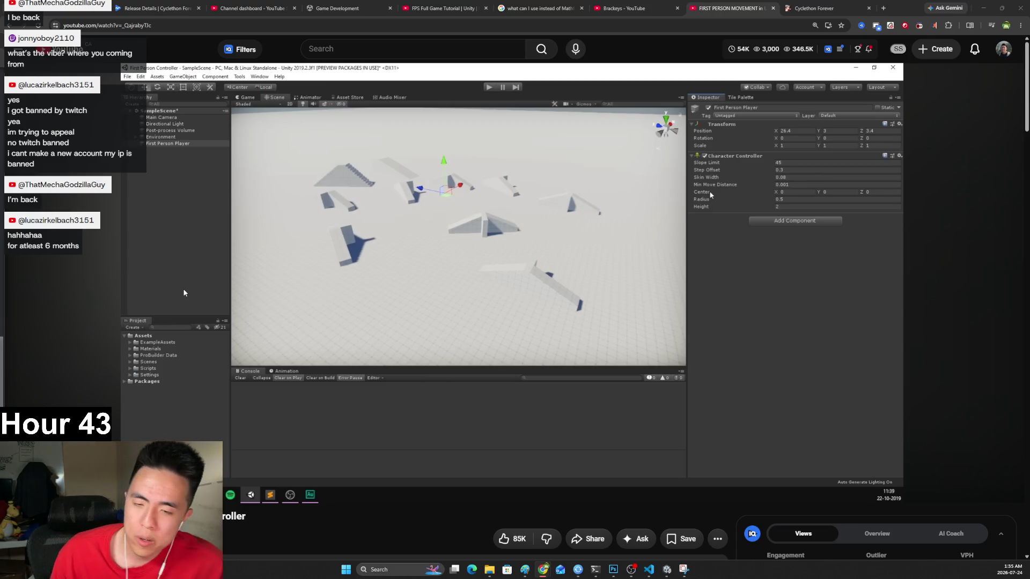
Play and pause the FPS controller tutorial in short bursts to advance a few seconds.
{"action": "left_click", "coordinate": [301, 346]}
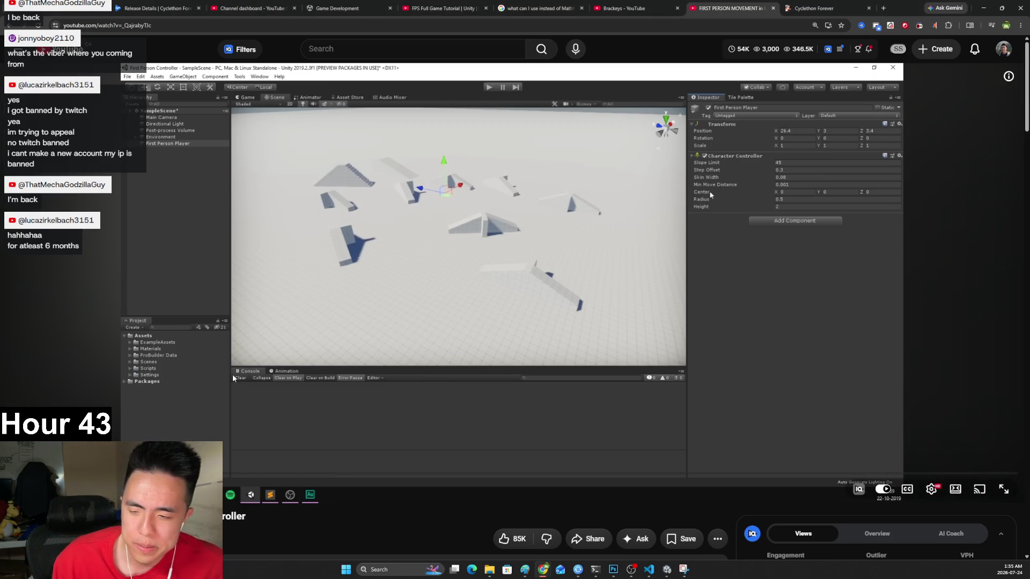
{"action": "left_click", "coordinate": [298, 329]}
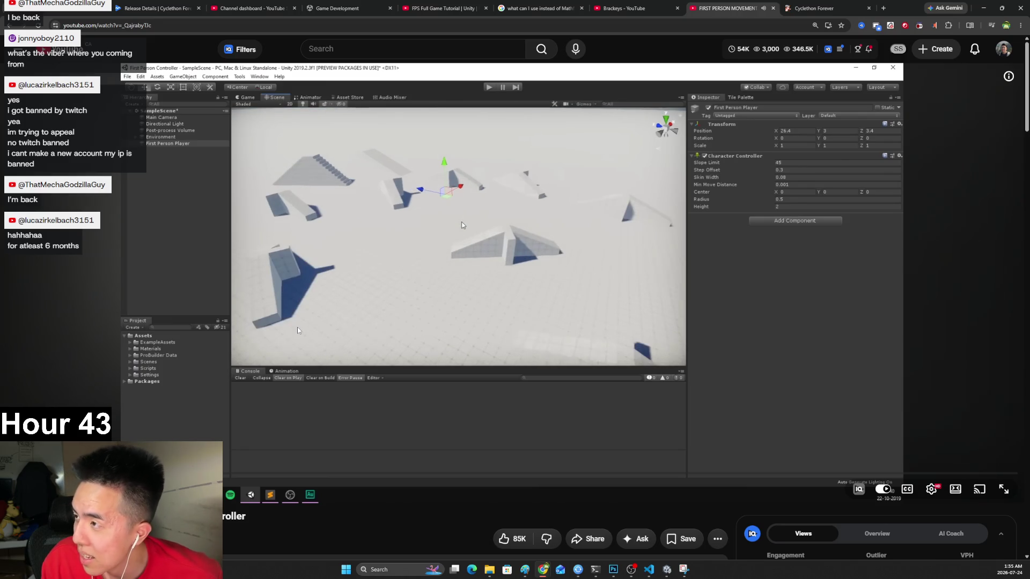
{"action": "left_click", "coordinate": [298, 330]}
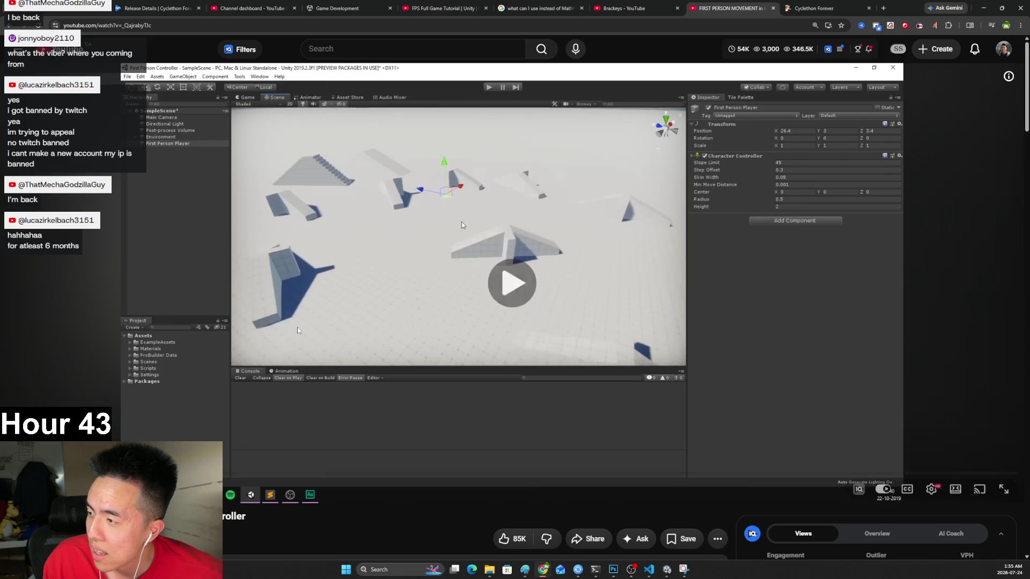
{"action": "left_click", "coordinate": [299, 330]}
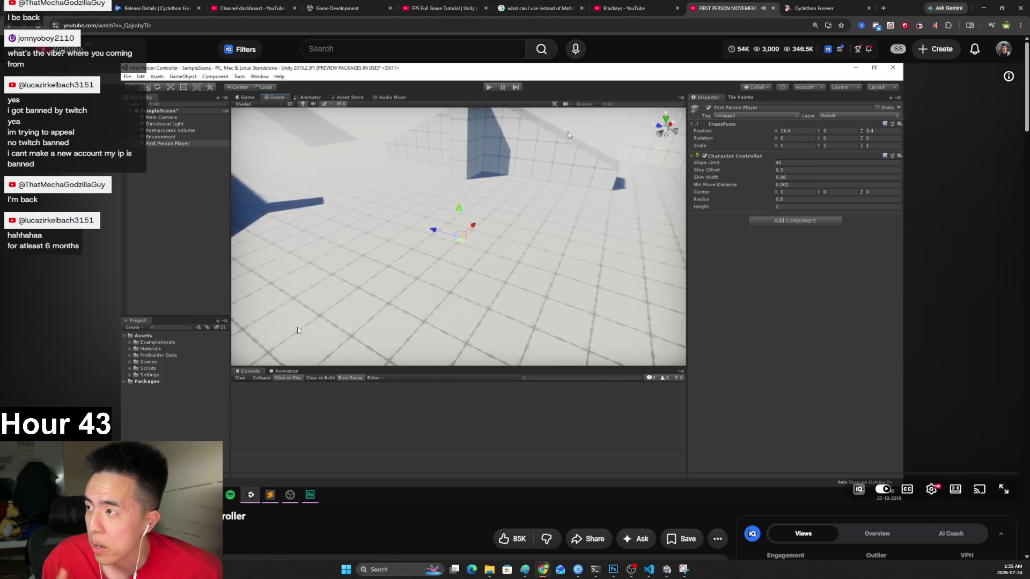
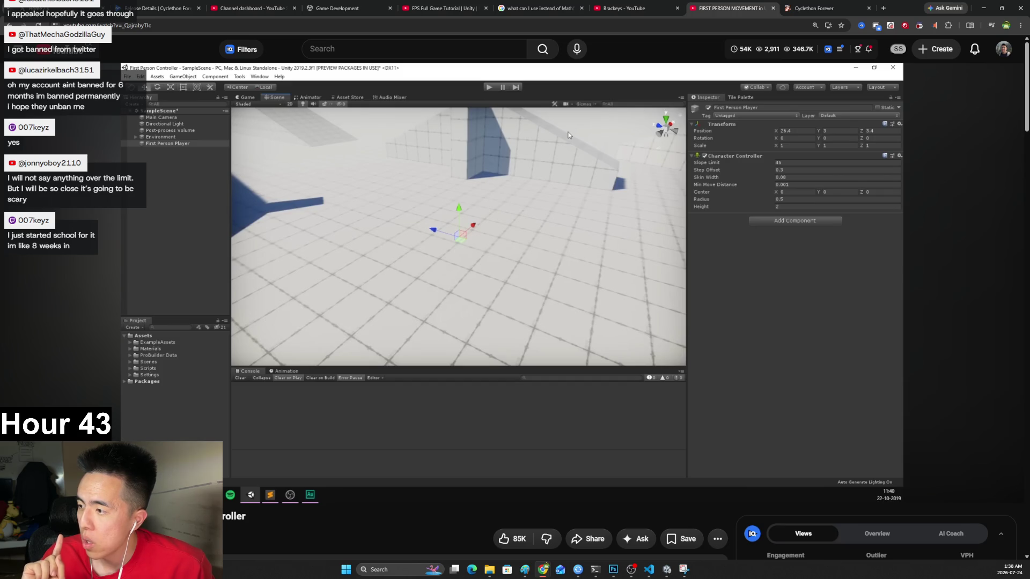
Briefly play and pause the tutorial, glance at the Twitch chat, then return to the video.
{"action": "left_click", "coordinate": [298, 393]}
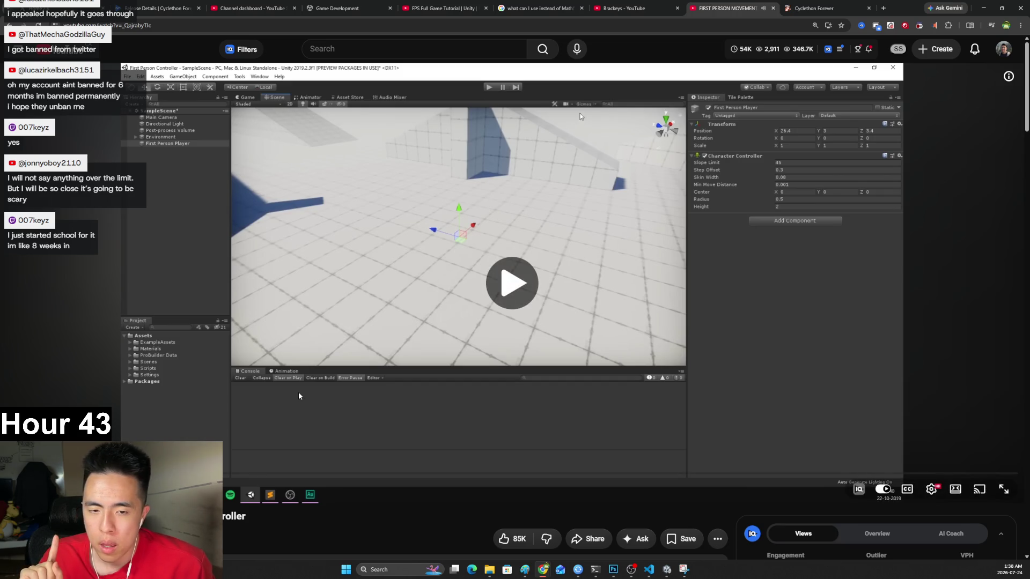
{"action": "left_click", "coordinate": [299, 396]}
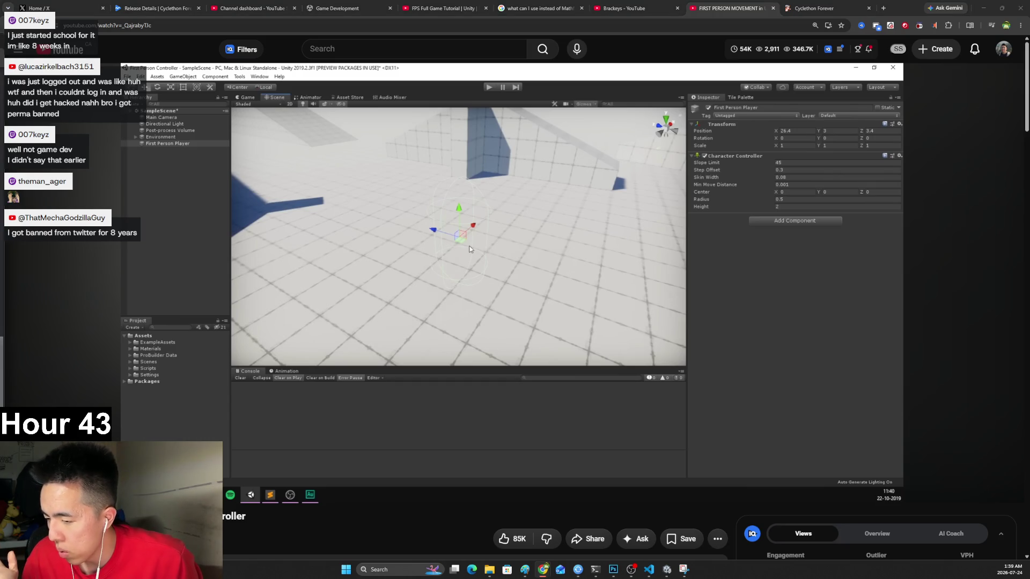
{"action": "key", "text": "alt+Tab"}
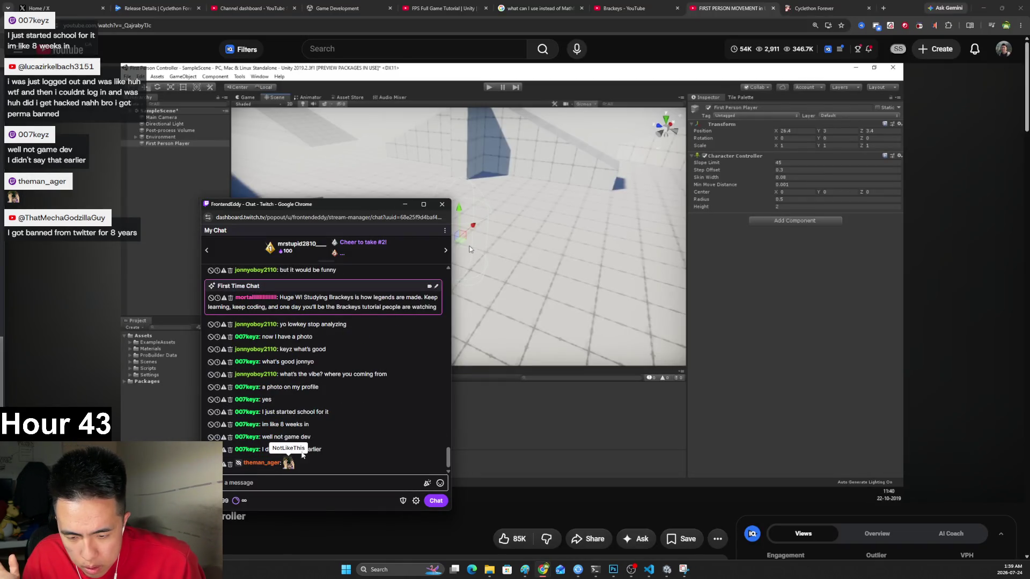
{"action": "left_click", "coordinate": [405, 203]}
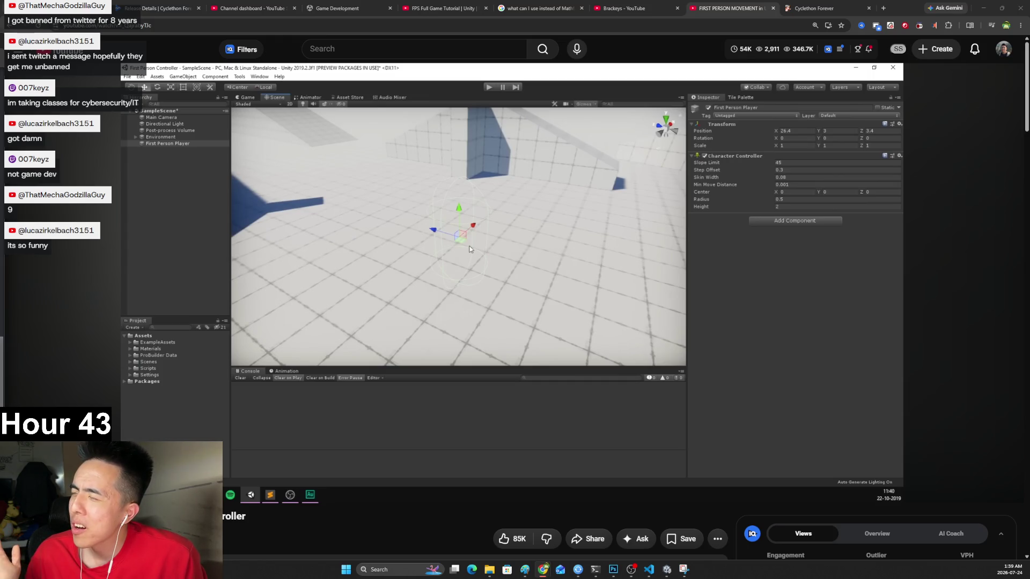
Play the tutorial on to the Character Controller resized to radius 0.6, height 3.8, and pause.
{"action": "key", "text": "space"}
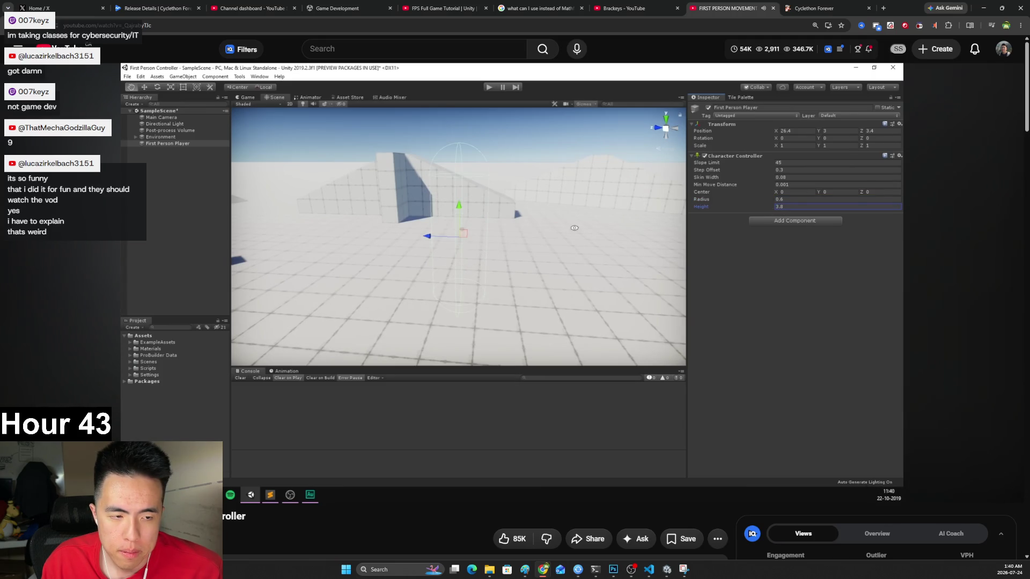
{"action": "left_click", "coordinate": [283, 293]}
{"action": "left_click", "coordinate": [284, 293]}
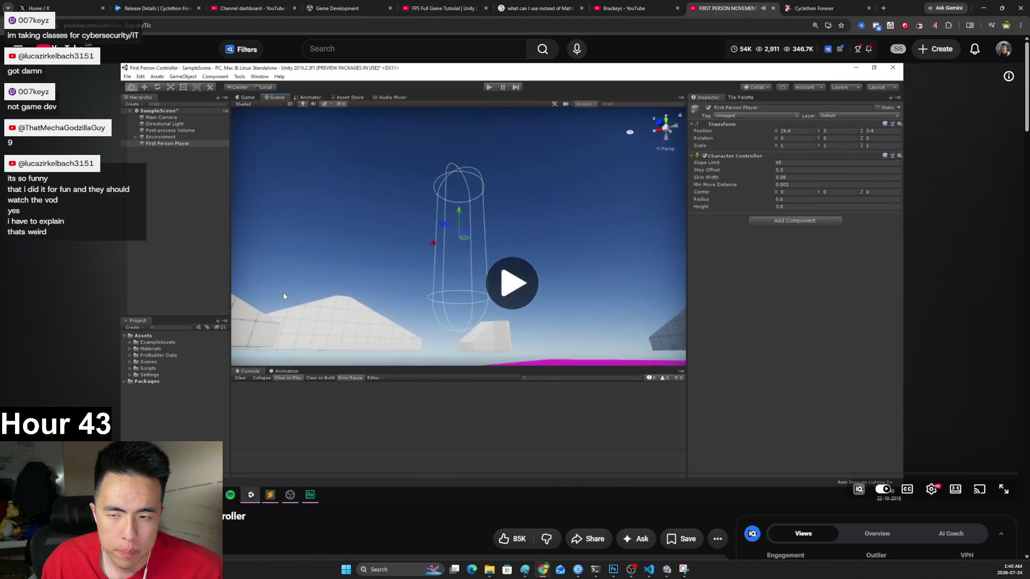
{"action": "left_click", "coordinate": [311, 286]}
{"action": "left_click", "coordinate": [363, 305]}
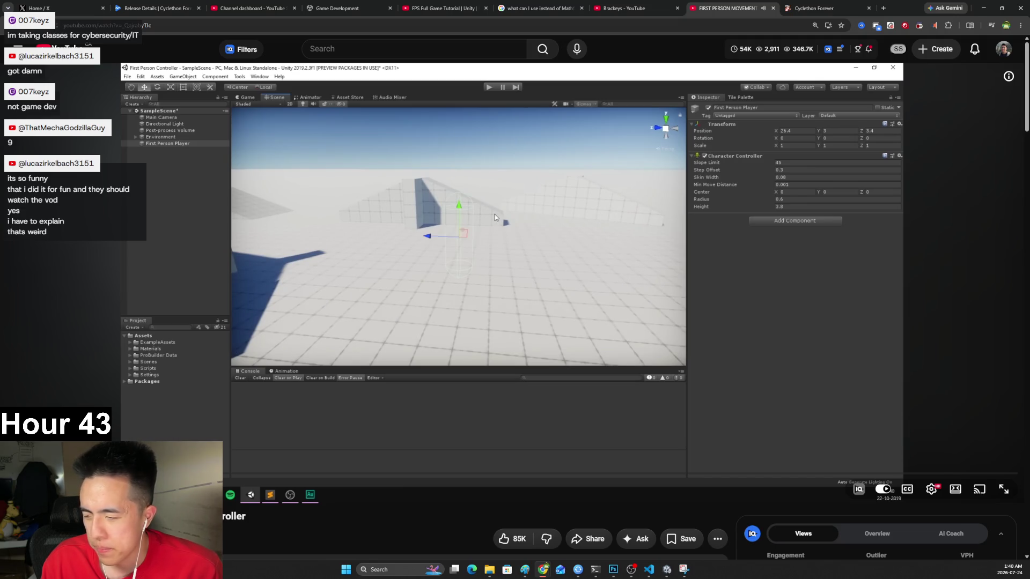
{"action": "left_click", "coordinate": [213, 339]}
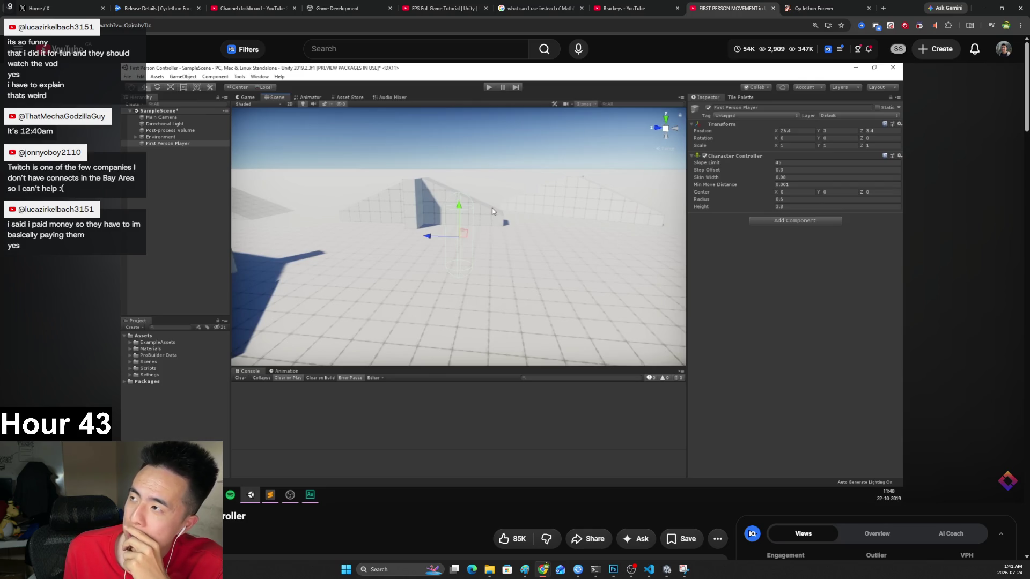
{"action": "mouse_move", "coordinate": [309, 282]}
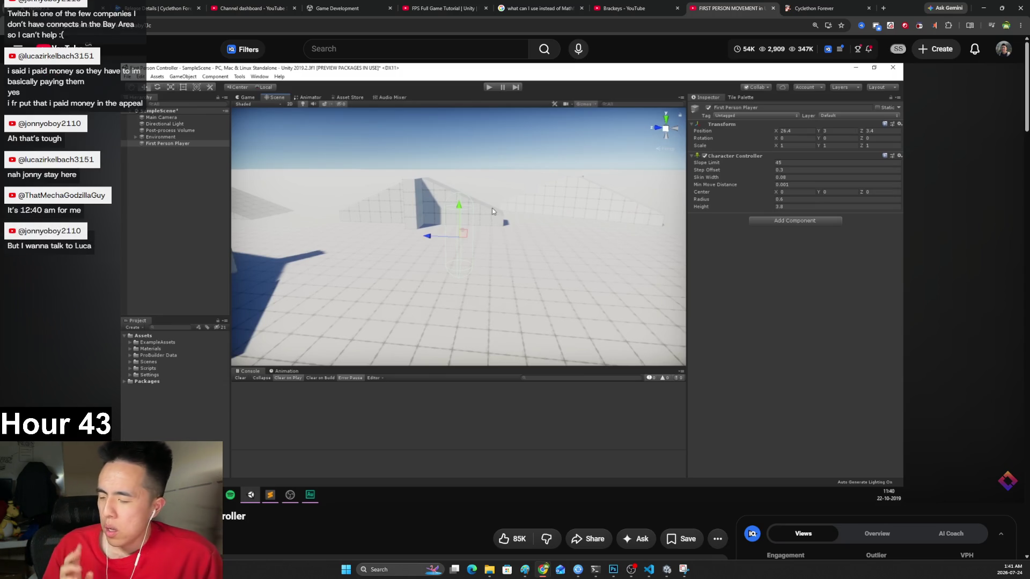
{"action": "mouse_move", "coordinate": [50, 333]}
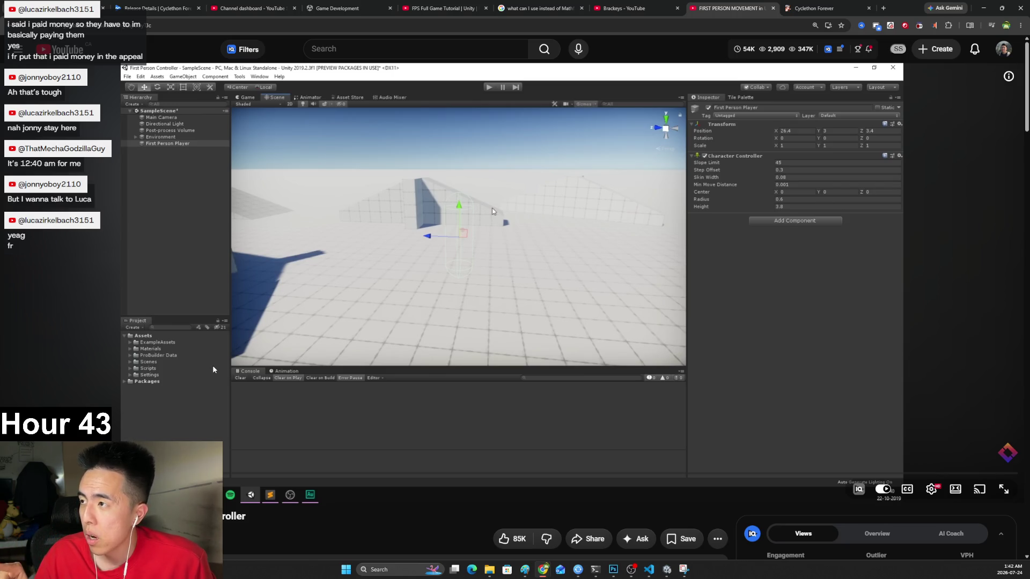
Play the tutorial until a Cylinder with a Capsule Collider appears under First Person Player, then pause.
{"action": "left_click", "coordinate": [213, 370]}
{"action": "left_click", "coordinate": [250, 363]}
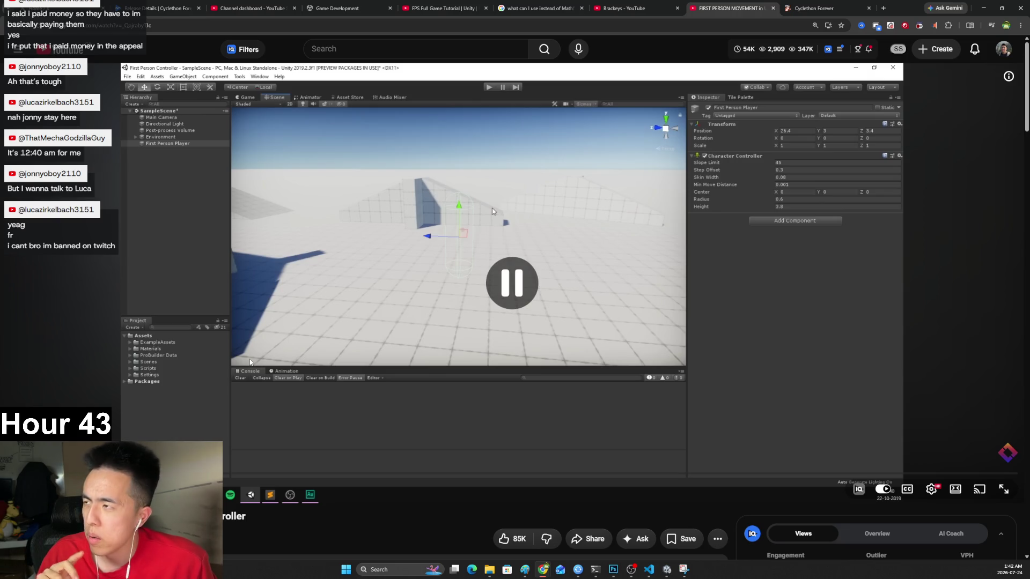
{"action": "left_click", "coordinate": [250, 362]}
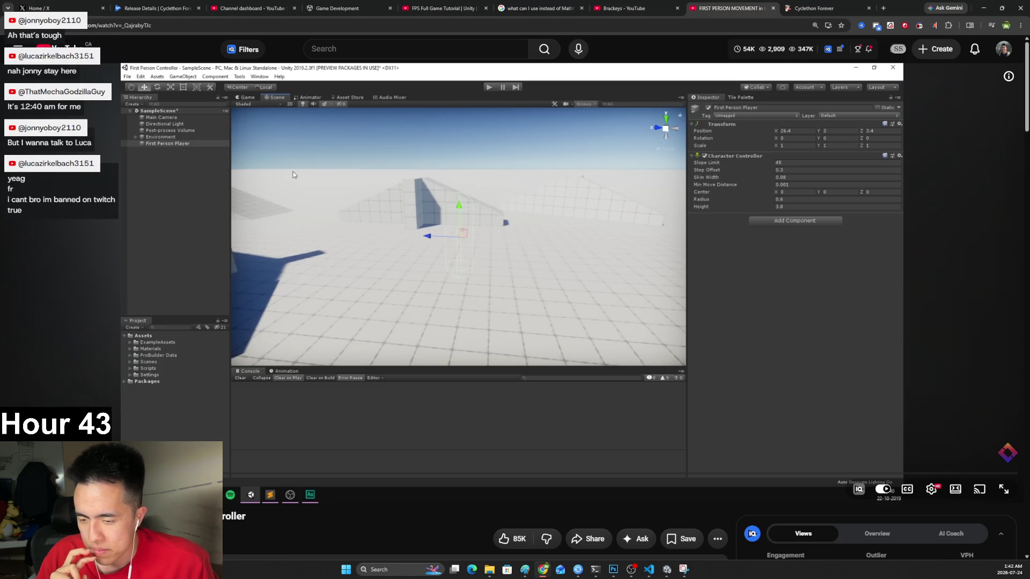
{"action": "left_click", "coordinate": [247, 401]}
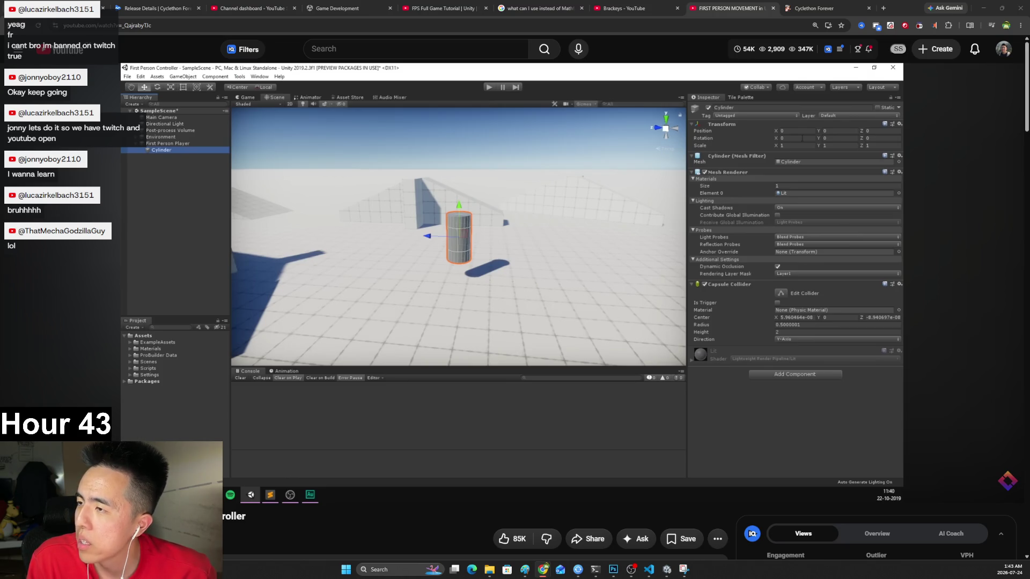
Switch from the paused tutorial to the Photoshop tier-list document.
{"action": "left_click", "coordinate": [613, 569]}
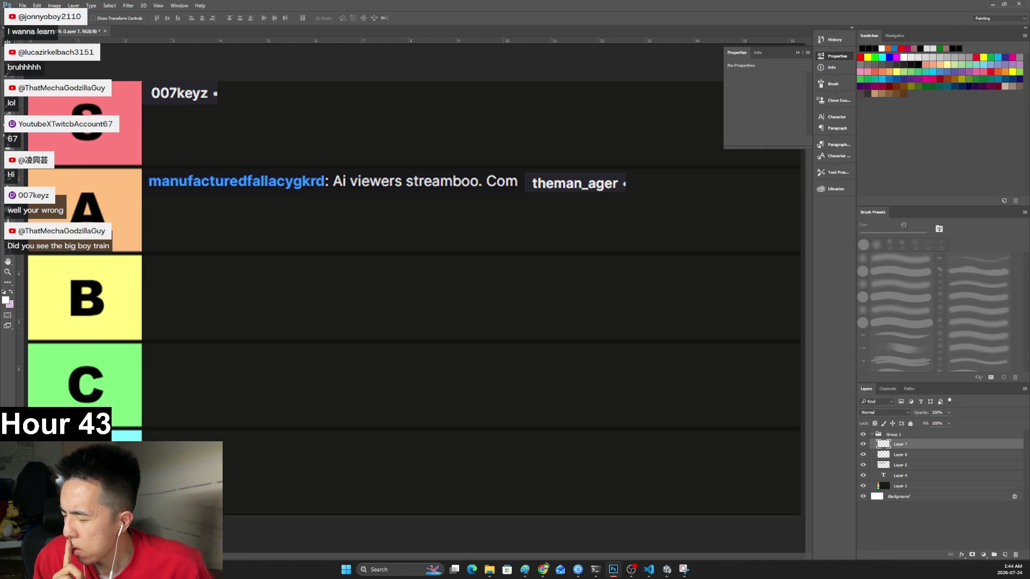
Bring the Chrome window with the Google translation of the viewer's Chinese username in front.
{"action": "key", "text": "alt+Tab"}
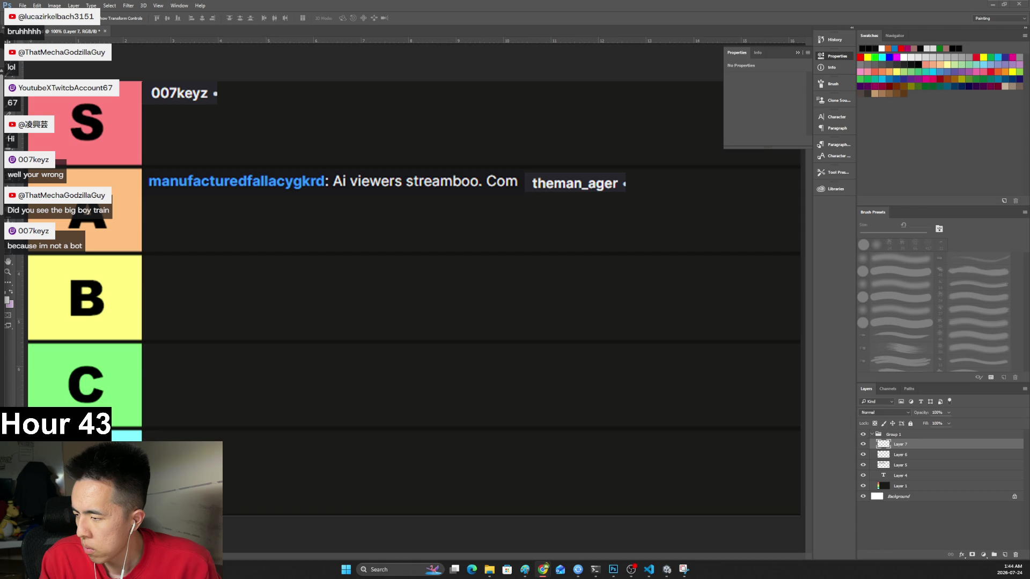
{"action": "key", "text": "alt+Tab"}
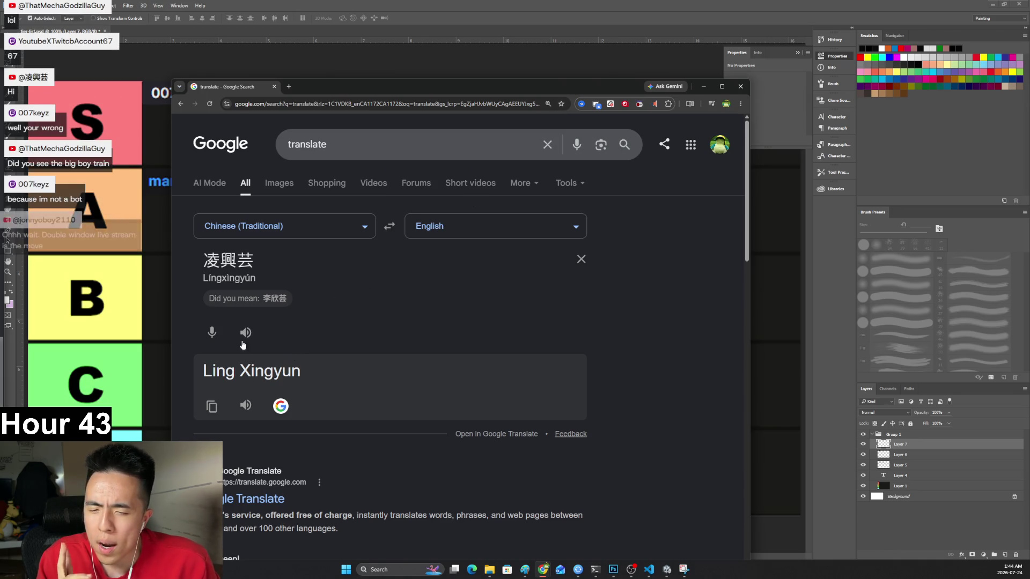
Select the translated English username, then close the translation browser window.
{"action": "left_click_drag", "start_coordinate": [199, 378], "coordinate": [300, 376]}
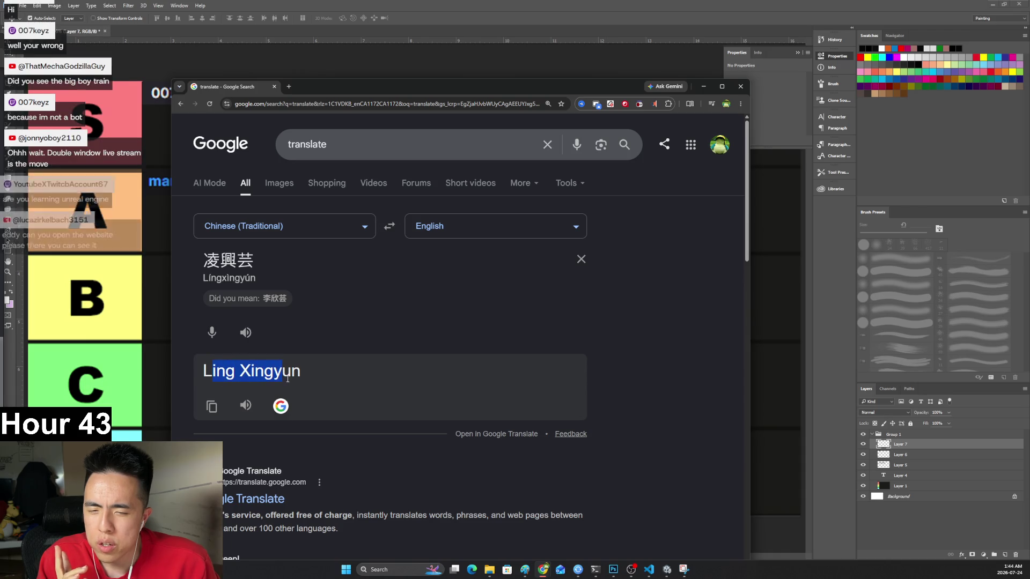
{"action": "left_click", "coordinate": [342, 359]}
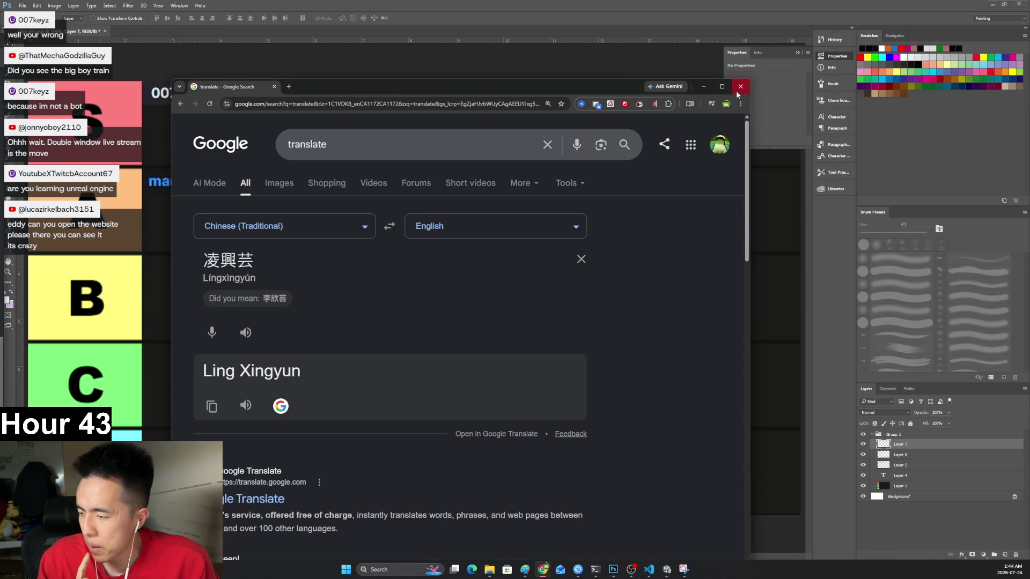
{"action": "left_click", "coordinate": [737, 92]}
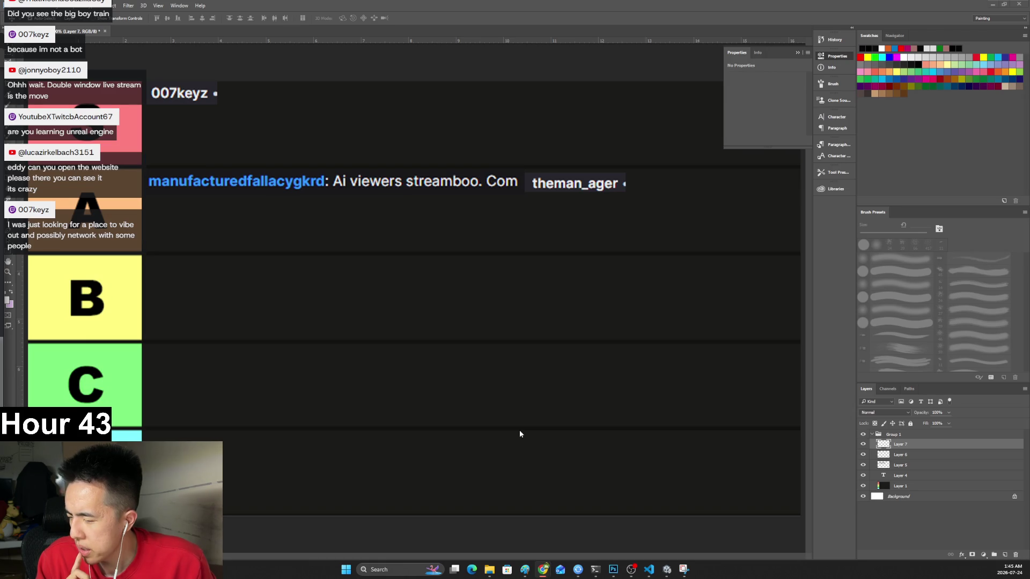
Return to the Chrome window showing the Brackeys FIRST PERSON MOVEMENT video.
{"action": "mouse_move", "coordinate": [542, 570]}
{"action": "left_click", "coordinate": [511, 528]}
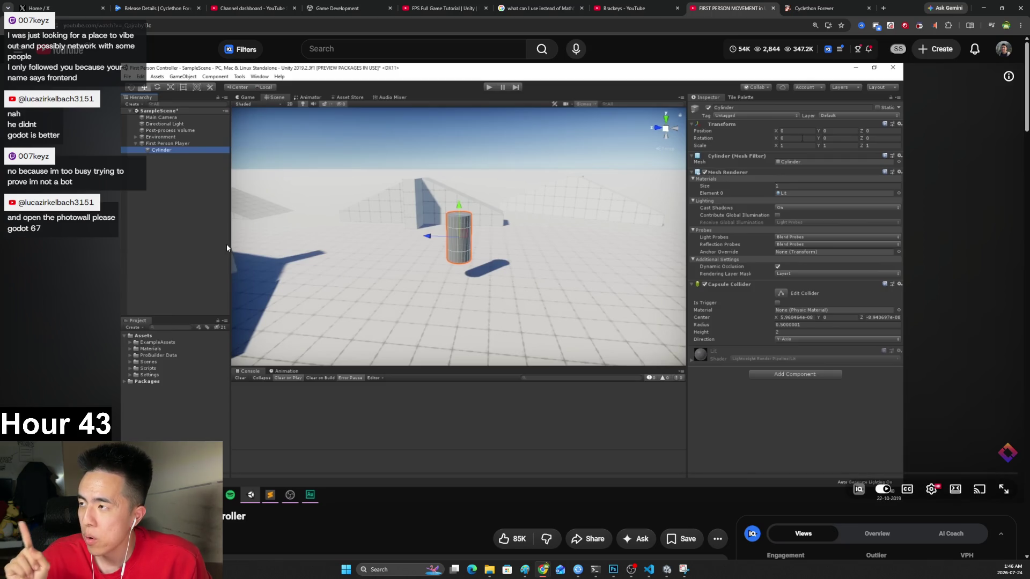
Play the tutorial to the cylinder scaled 1.2 by 1.8, pause, then open the Photowall 'bruhhh' post.
{"action": "left_click", "coordinate": [303, 325]}
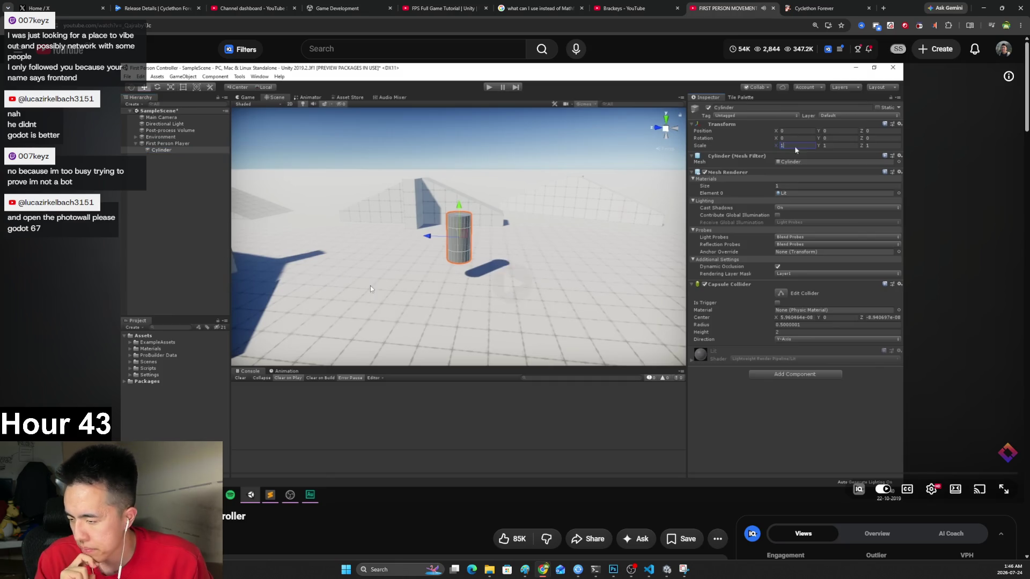
{"action": "left_click", "coordinate": [379, 266]}
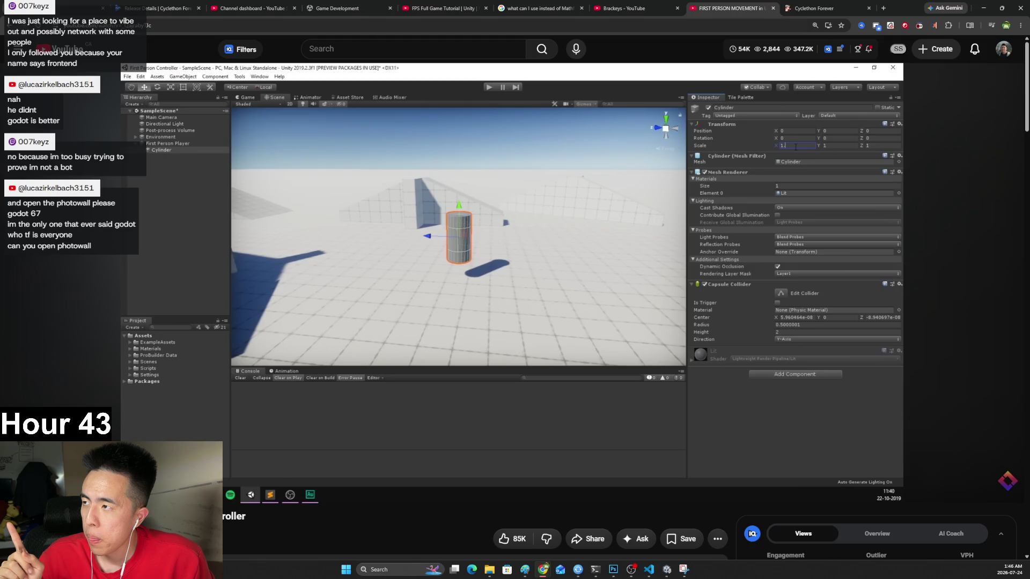
{"action": "left_click", "coordinate": [403, 239]}
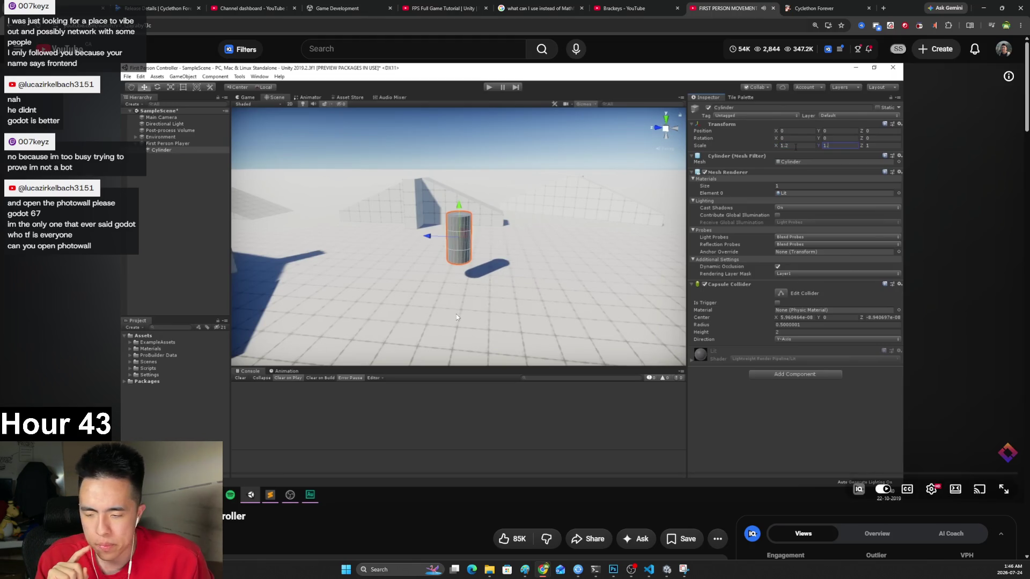
{"action": "left_click", "coordinate": [455, 296]}
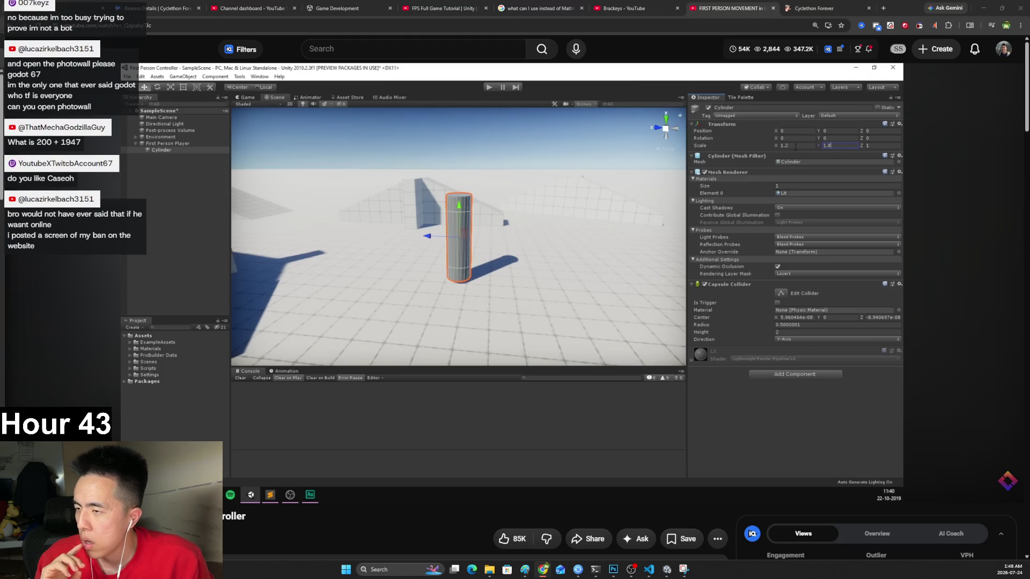
{"action": "key", "text": "alt+Tab"}
{"action": "left_click", "coordinate": [419, 285]}
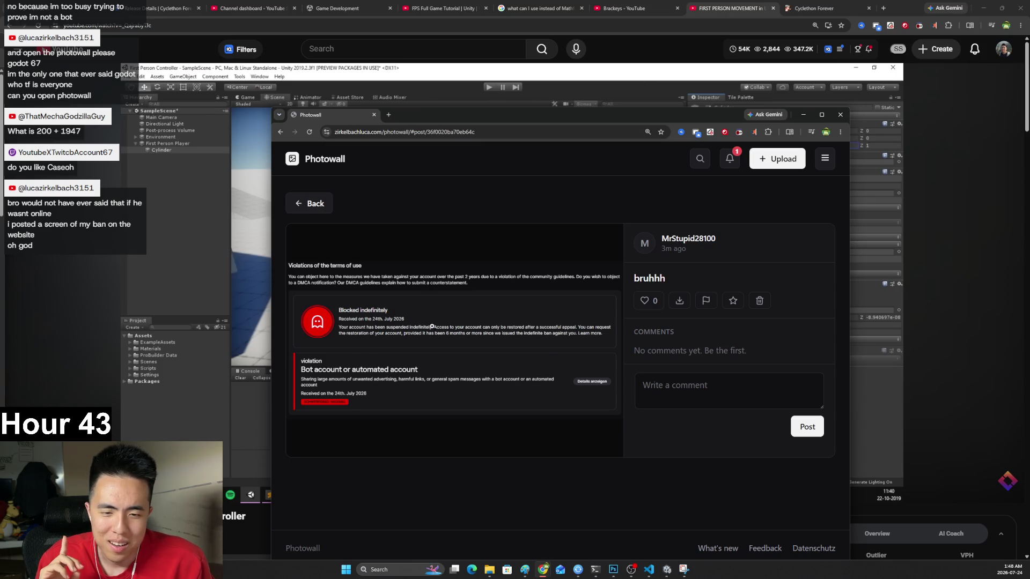
Enlarge the indefinite-ban screenshot in the 'bruhhh' post, close it, then close the Photowall window.
{"action": "left_click", "coordinate": [432, 326]}
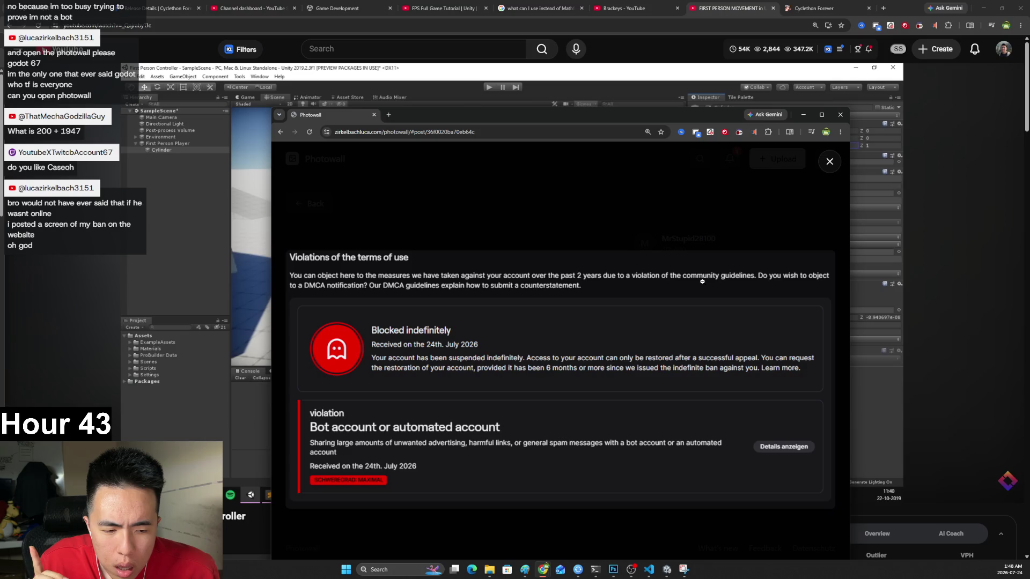
{"action": "left_click", "coordinate": [673, 231]}
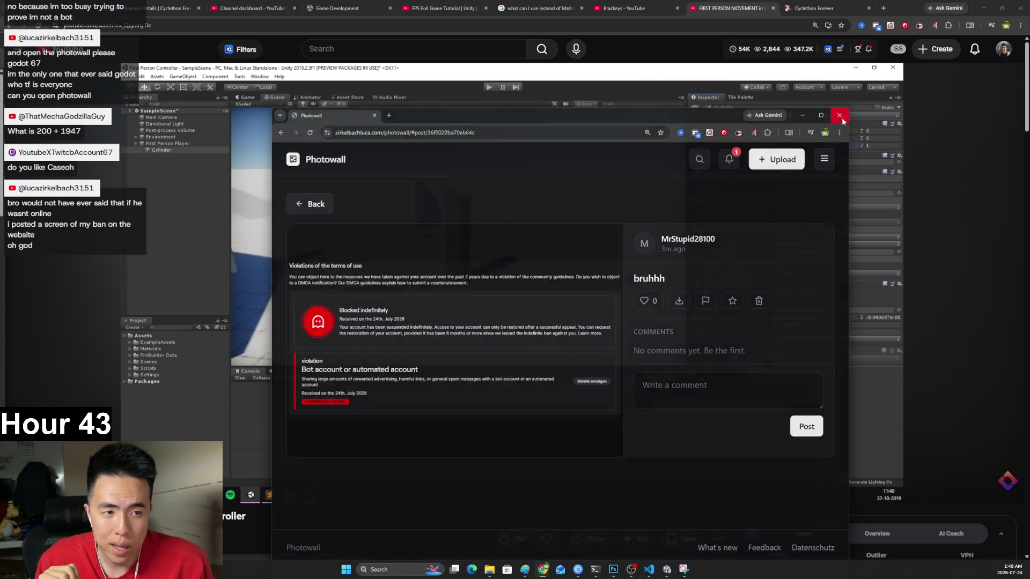
{"action": "left_click", "coordinate": [840, 115]}
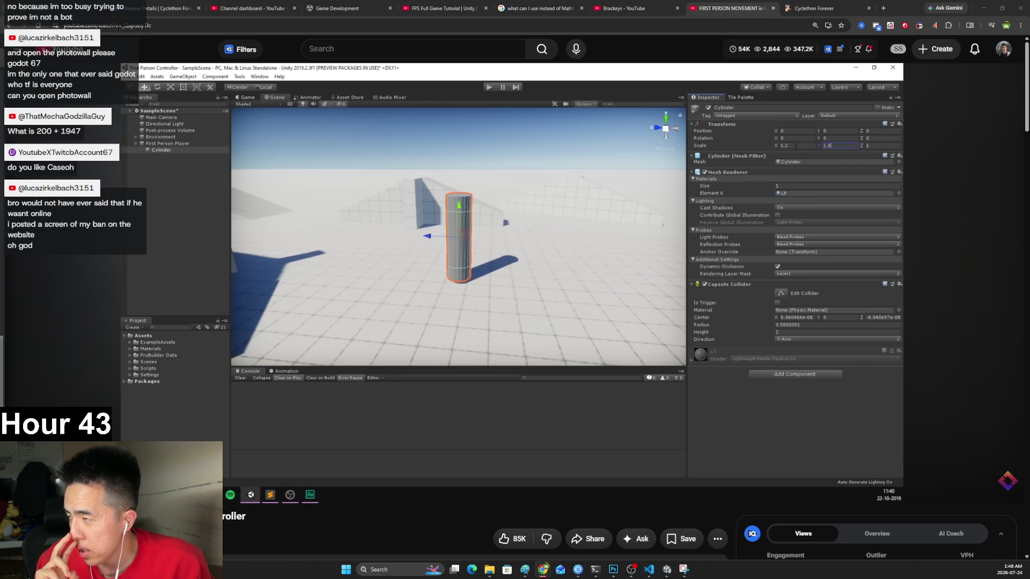
Follow the tutorial through the 1.2, 1.8, 1.2 scale and Capsule Collider removal, then switch to Photoshop.
{"action": "mouse_move", "coordinate": [872, 433]}
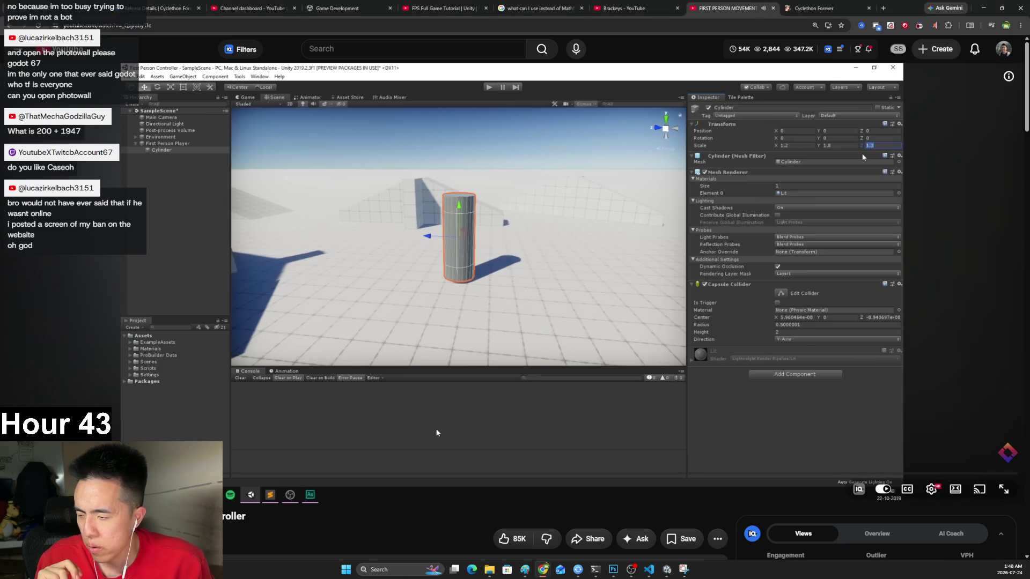
{"action": "left_click", "coordinate": [621, 386]}
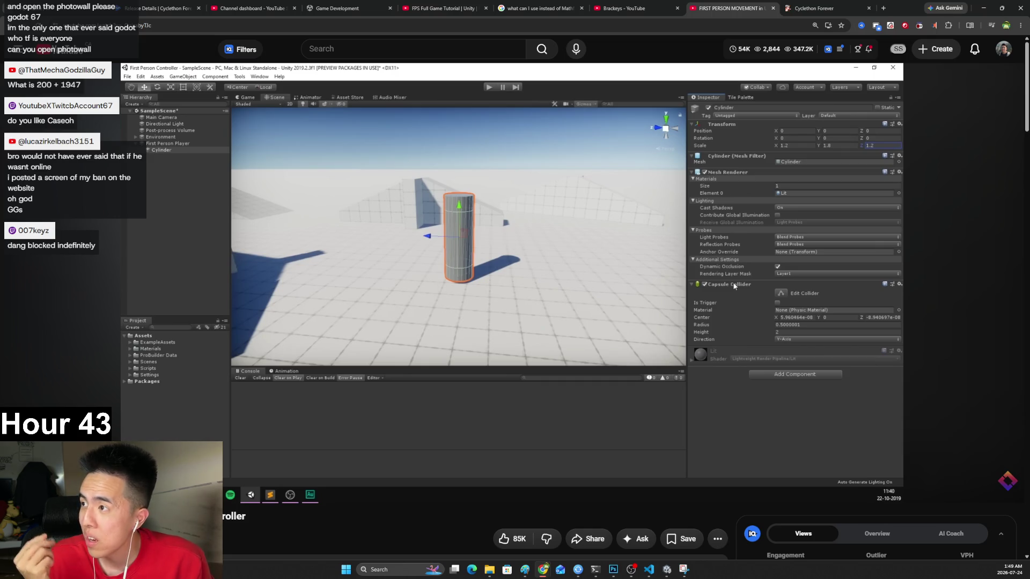
{"action": "left_click", "coordinate": [583, 365]}
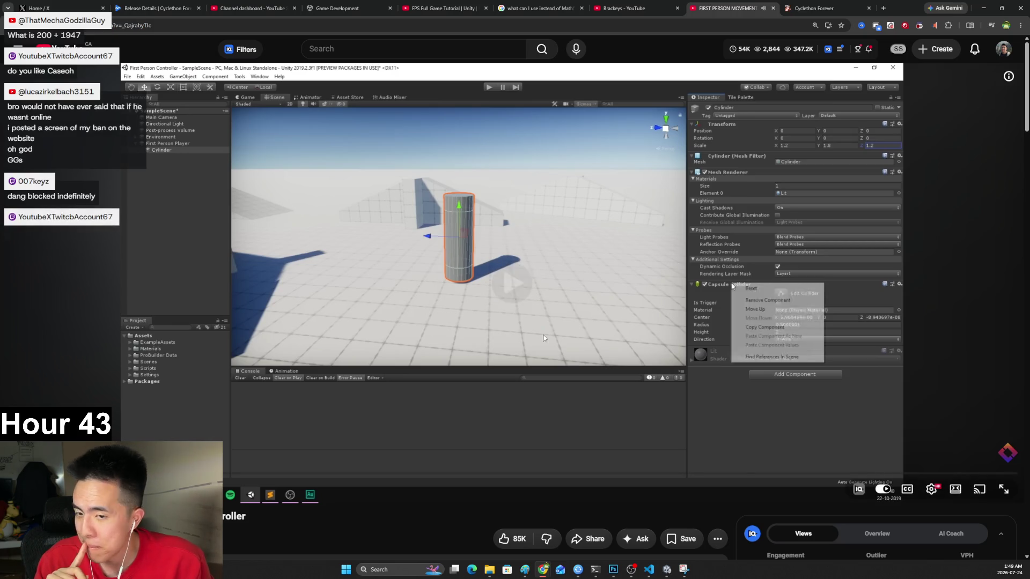
{"action": "left_click", "coordinate": [813, 381]}
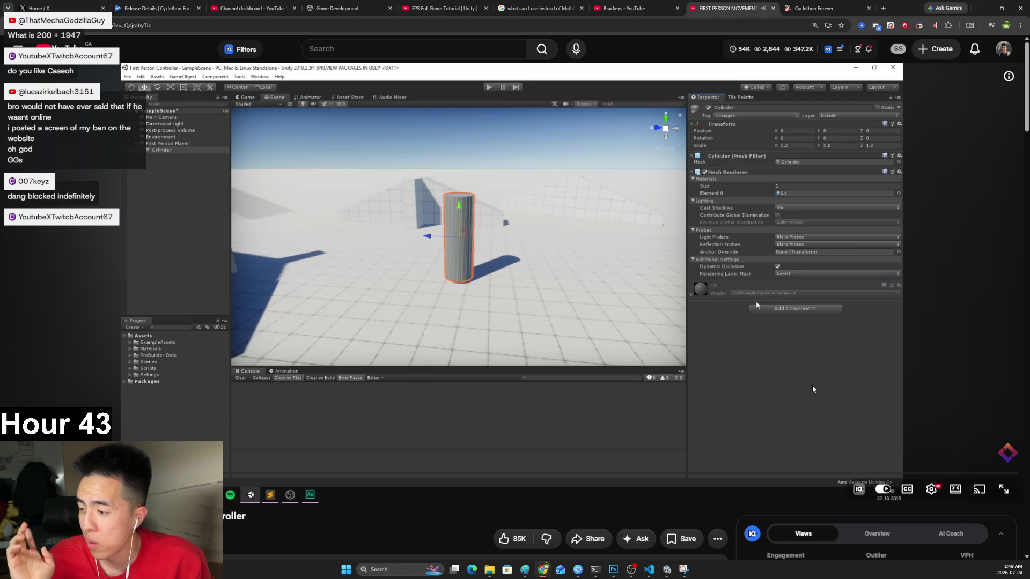
{"action": "left_click", "coordinate": [783, 388]}
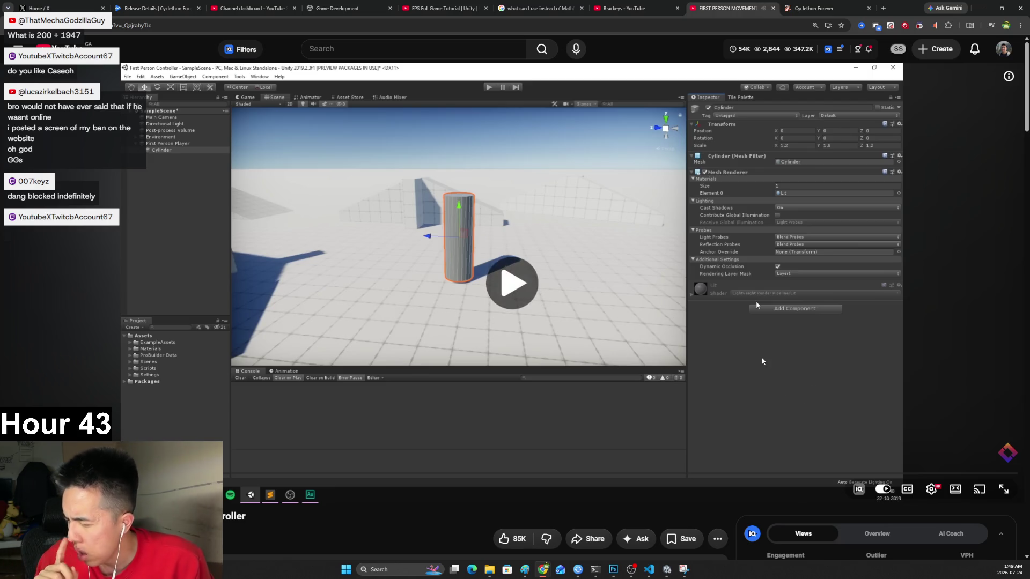
{"action": "left_click", "coordinate": [764, 346]}
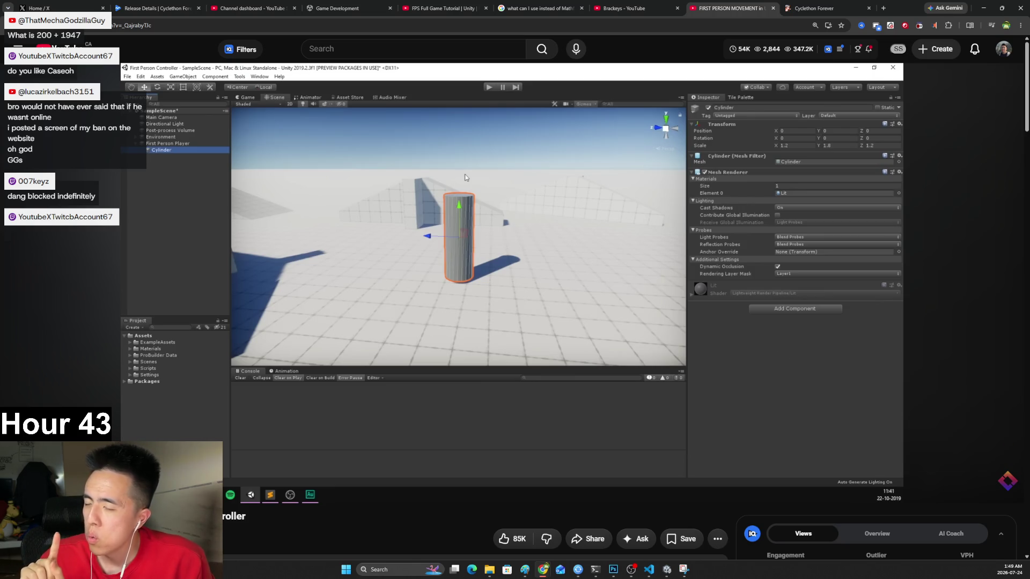
{"action": "left_click", "coordinate": [613, 569]}
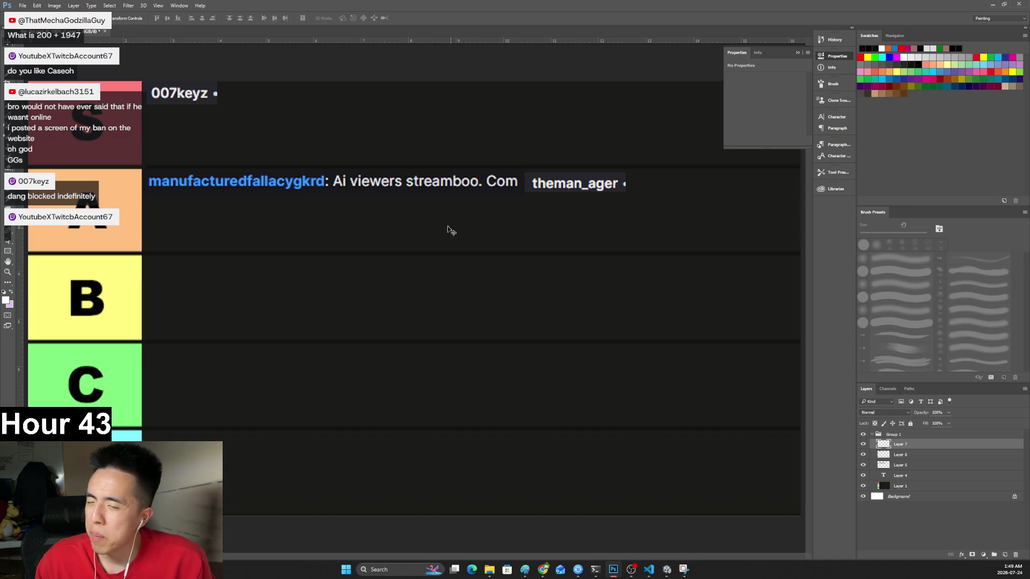
Briefly hide and reshow the A-tier and S-tier name layers.
{"action": "left_click", "coordinate": [863, 444]}
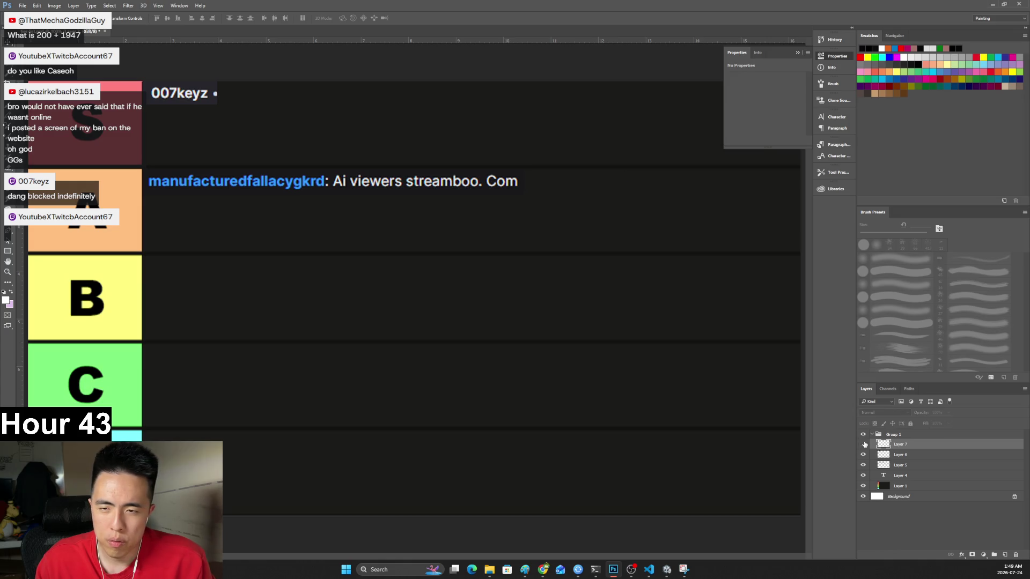
{"action": "left_click", "coordinate": [863, 444]}
{"action": "left_click", "coordinate": [864, 455]}
{"action": "left_click", "coordinate": [863, 455]}
Lower Layer 6 to 50% opacity, then minimize Photoshop and resume the tutorial.
{"action": "left_click", "coordinate": [890, 454]}
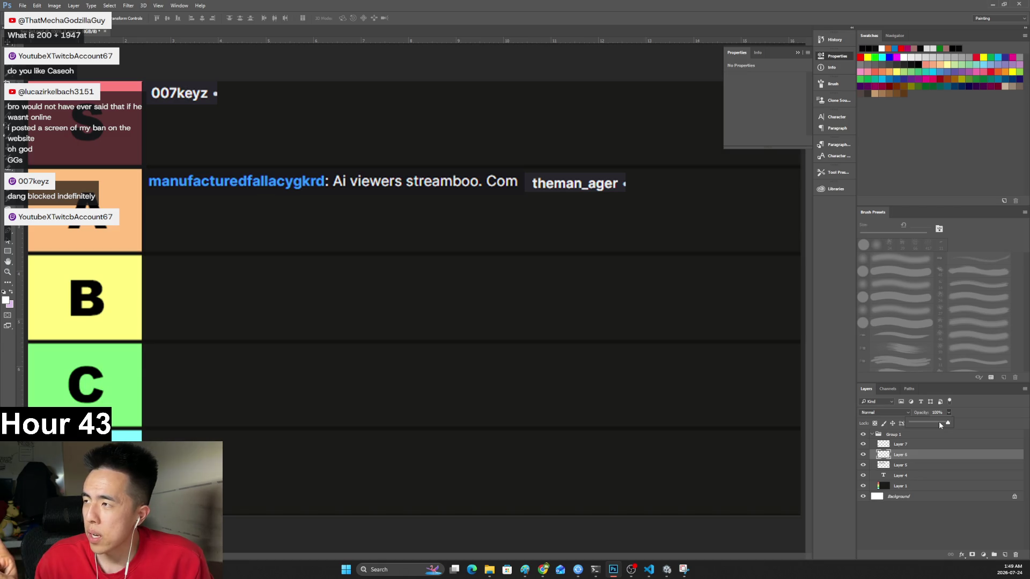
{"action": "left_click_drag", "start_coordinate": [935, 423], "coordinate": [930, 425]}
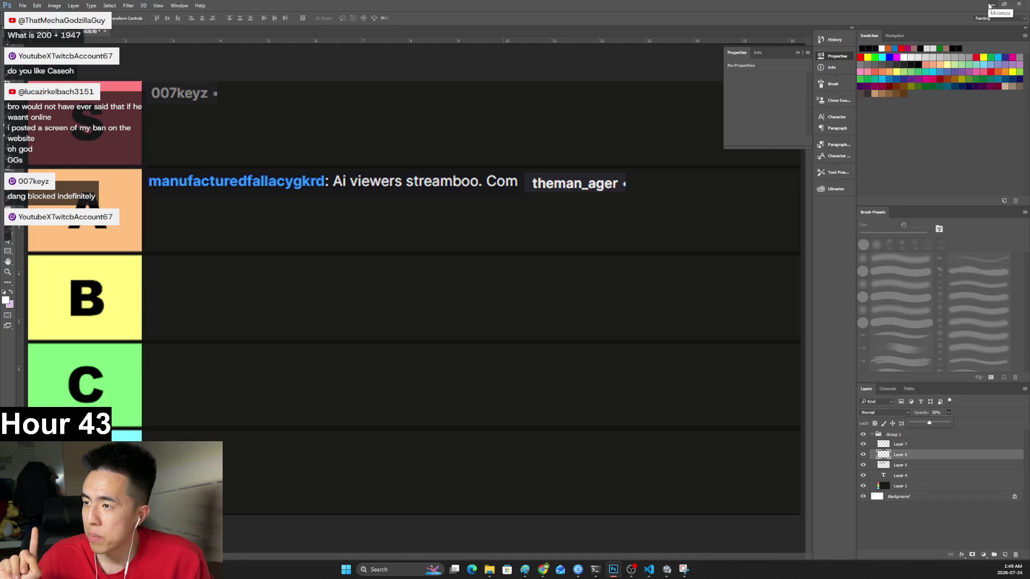
{"action": "left_click", "coordinate": [990, 5]}
{"action": "left_click", "coordinate": [665, 233]}
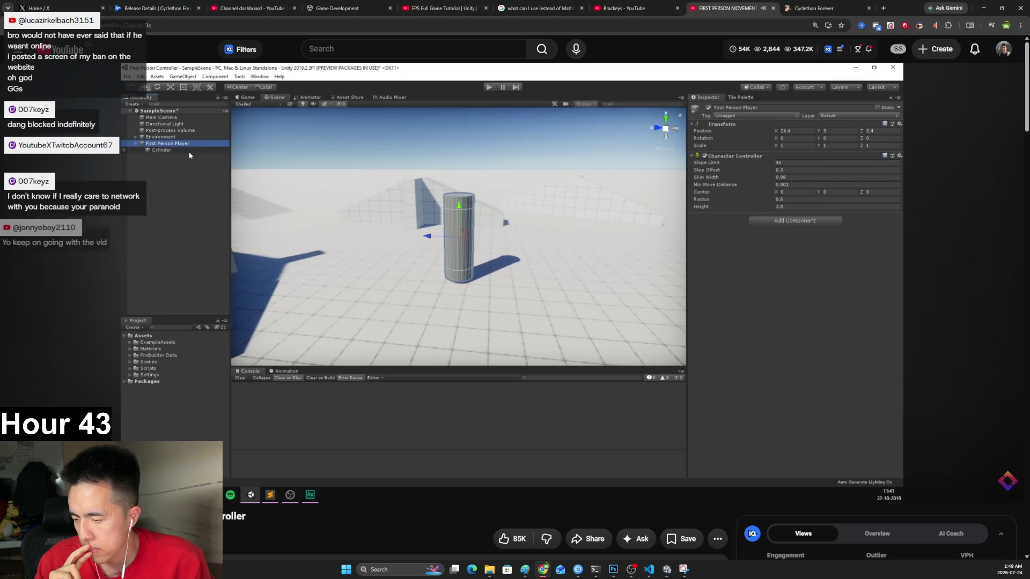
Pause and replay the tutorial up to its cylinder scene, then bring up the own Unity project.
{"action": "left_click", "coordinate": [660, 237]}
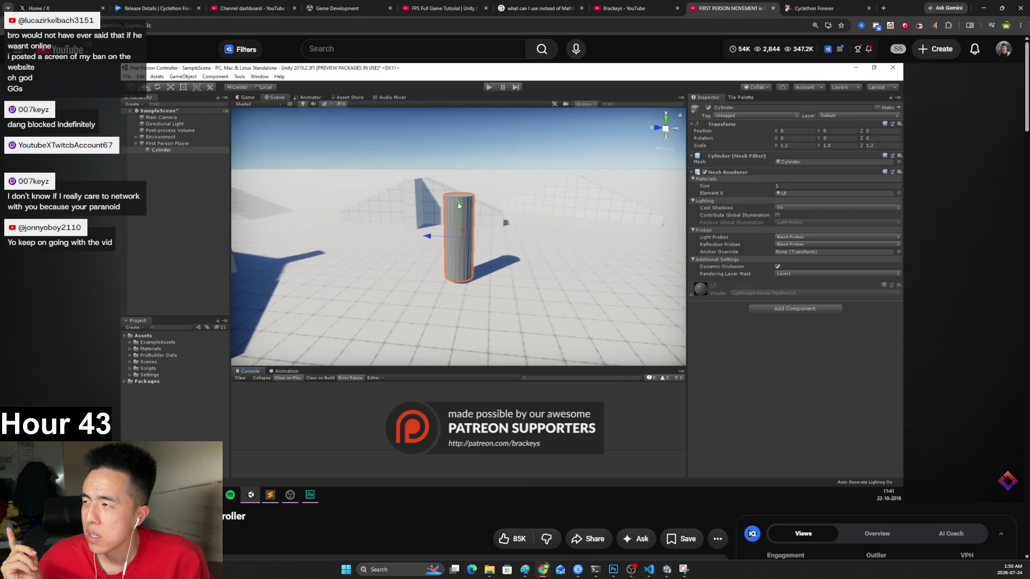
{"action": "left_click", "coordinate": [660, 239]}
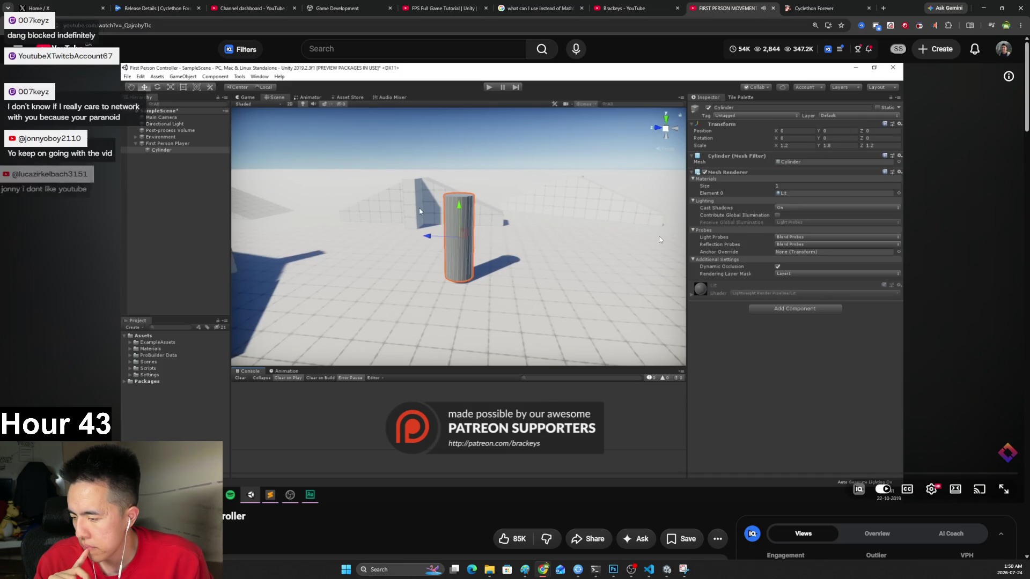
{"action": "left_click", "coordinate": [660, 236]}
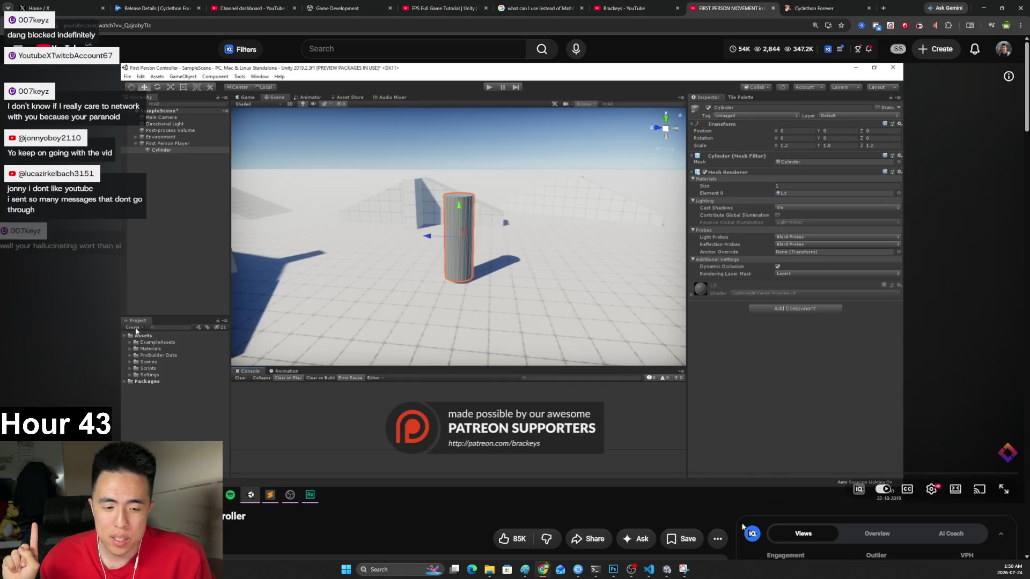
{"action": "left_click", "coordinate": [668, 570]}
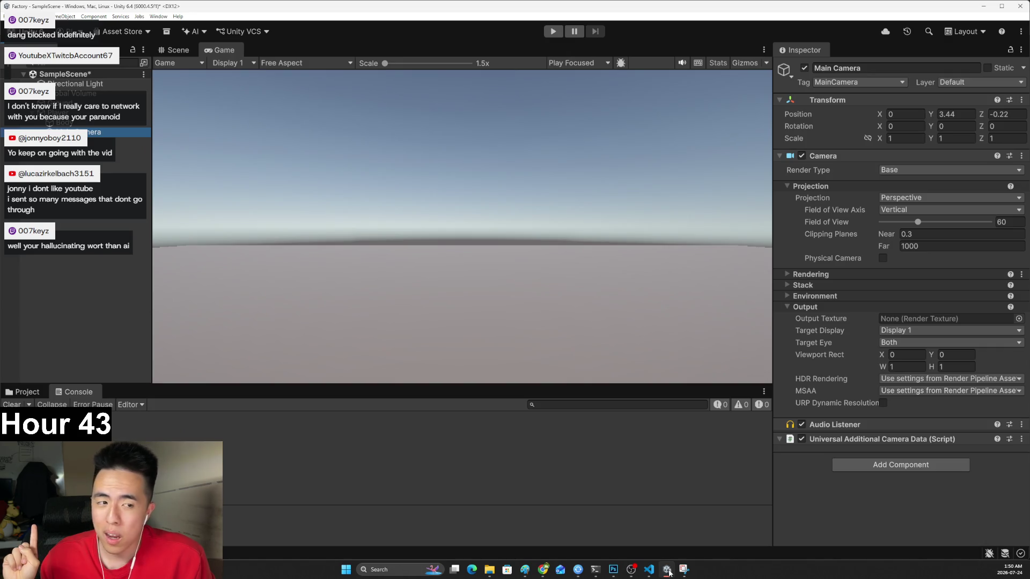
{"action": "left_click", "coordinate": [668, 570]}
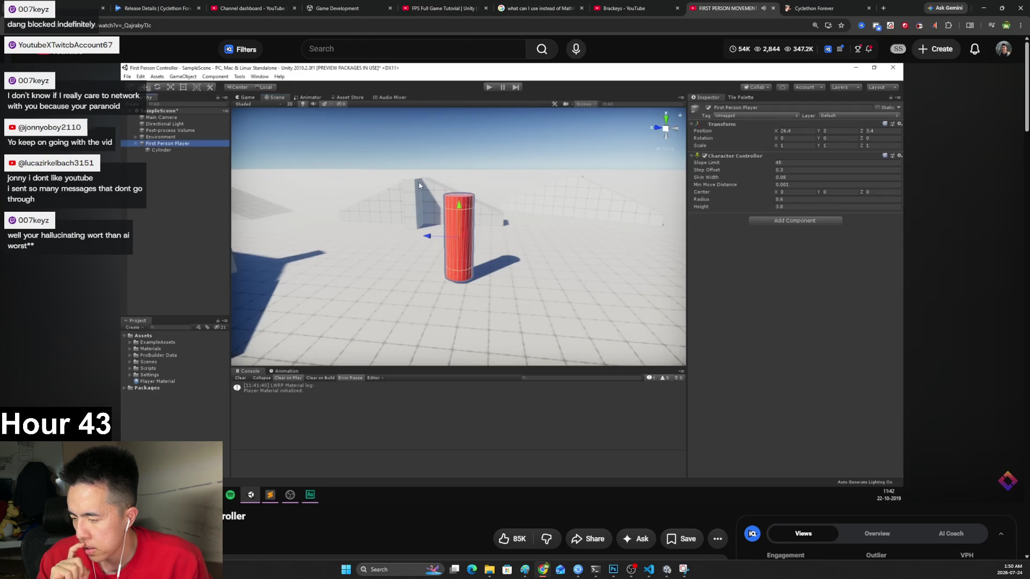
Pause the tutorial to study the scene, then resume it toward the Main Camera under First Person Player.
{"action": "left_click", "coordinate": [624, 349]}
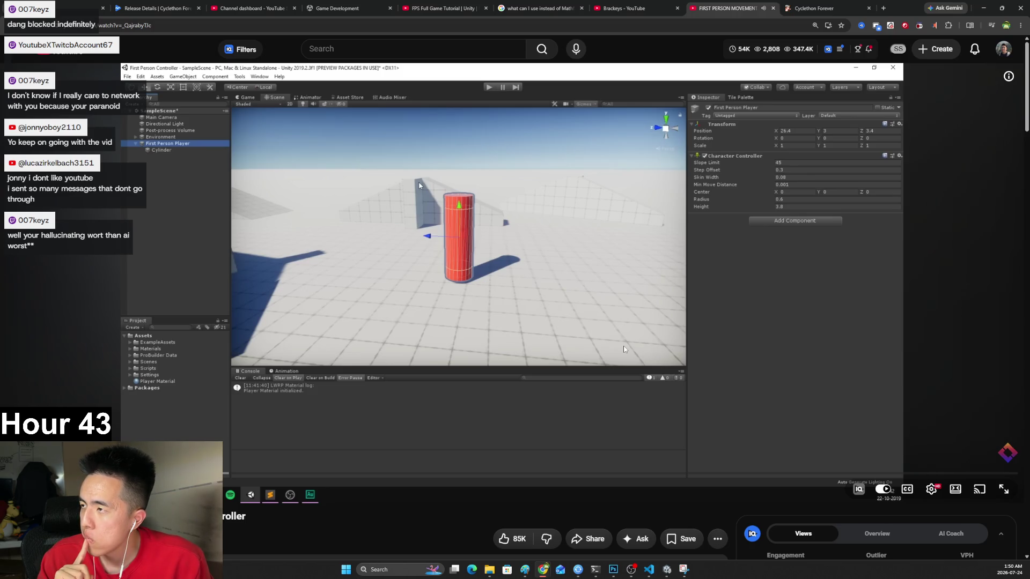
{"action": "left_click", "coordinate": [600, 397]}
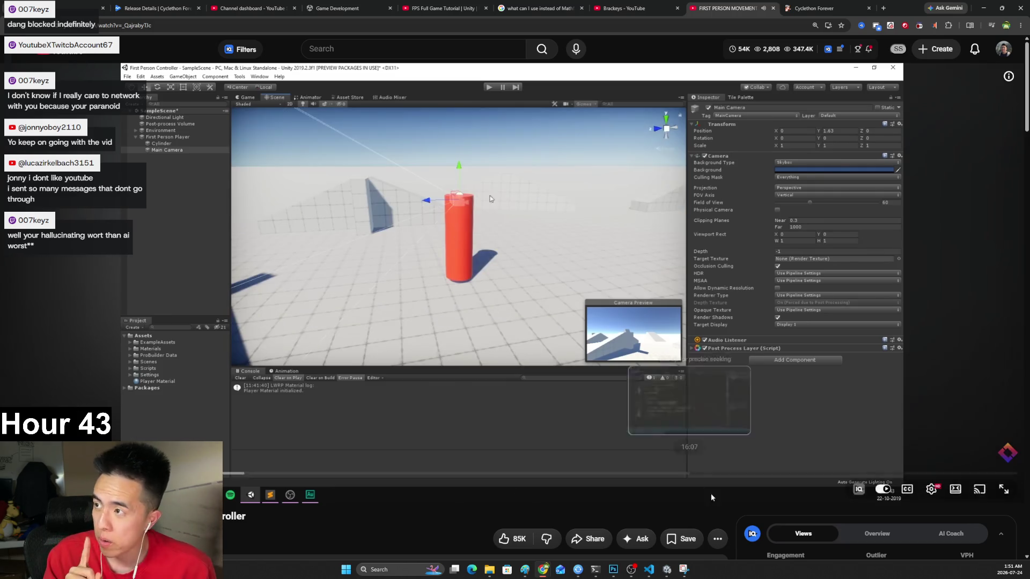
{"action": "left_click", "coordinate": [666, 569]}
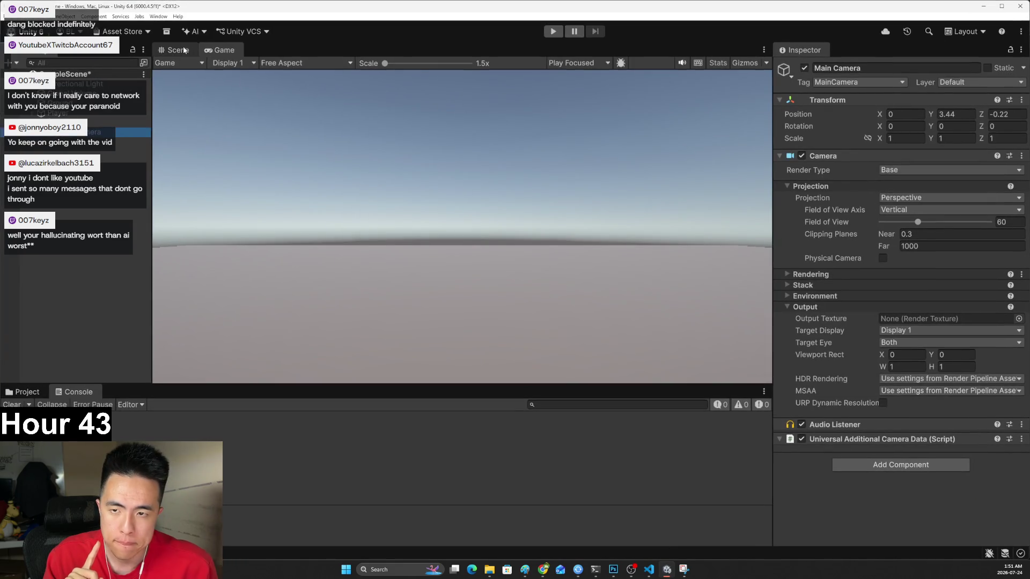
{"action": "left_click", "coordinate": [184, 50]}
{"action": "left_click_drag", "start_coordinate": [616, 225], "coordinate": [646, 226]}
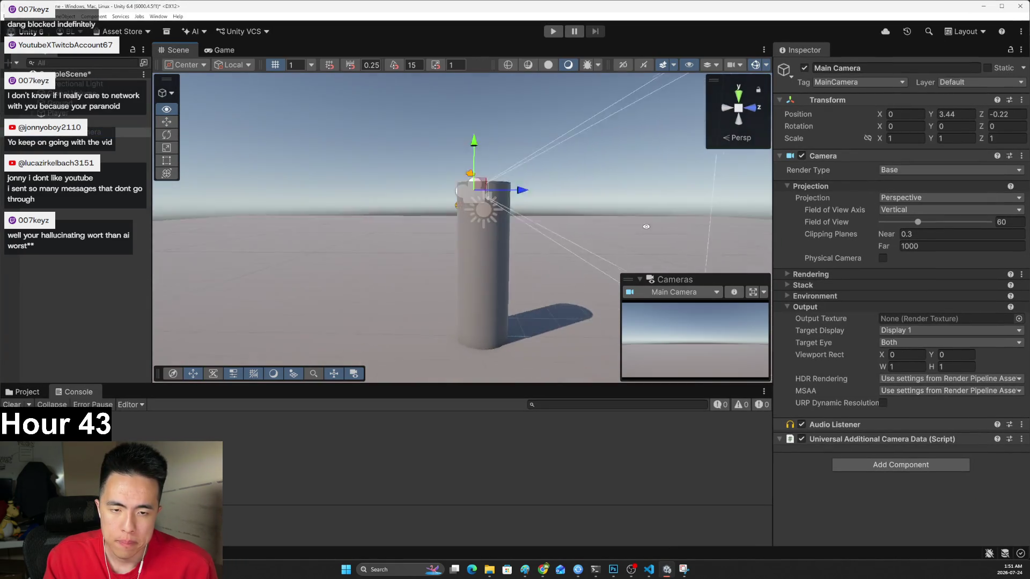
{"action": "key", "text": "alt+Tab"}
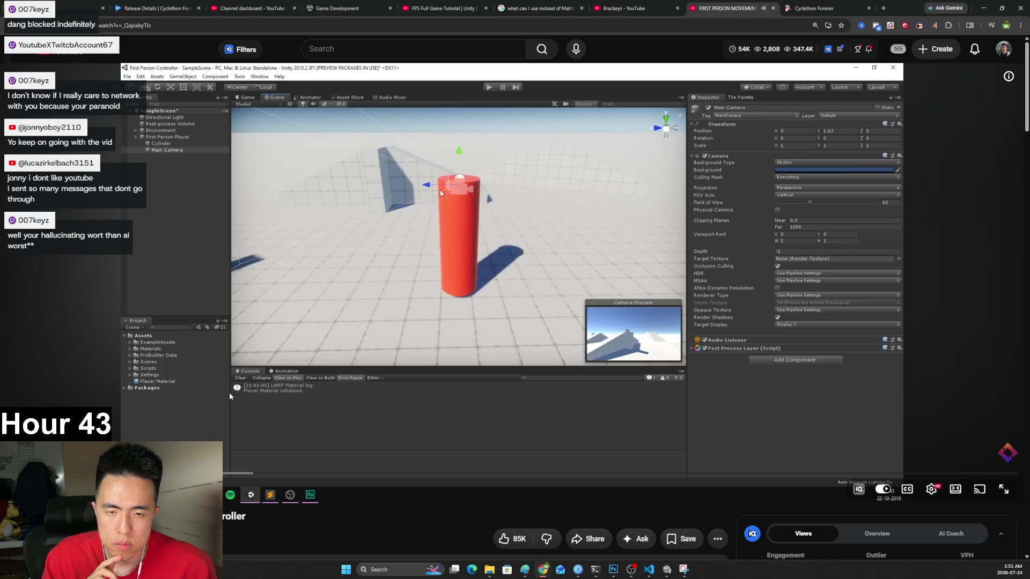
Rewind and rewatch the tutorial's camera setup, pausing on it, then switch to the Unity 6 project.
{"action": "key", "text": "space"}
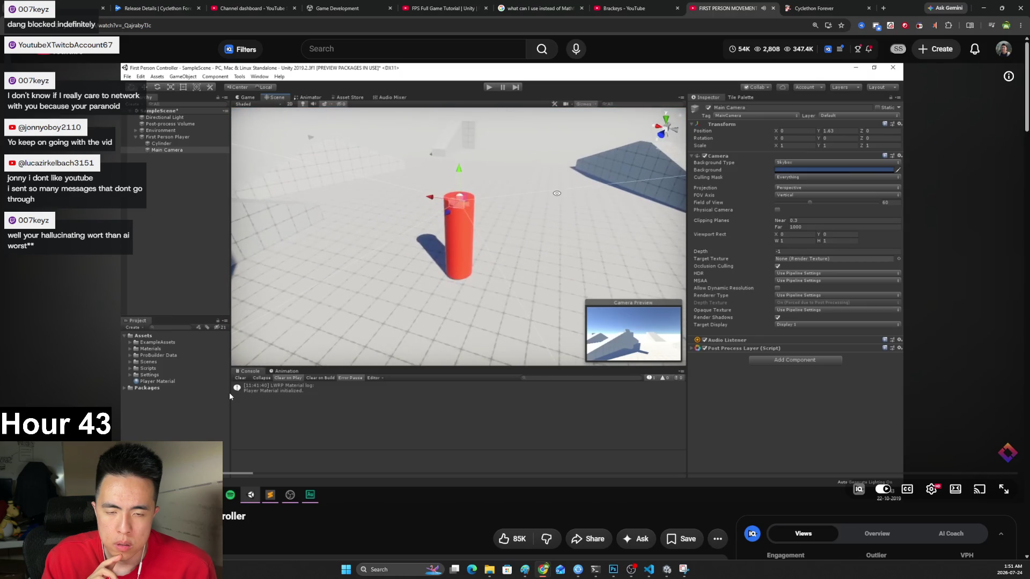
{"action": "key", "text": "Left"}
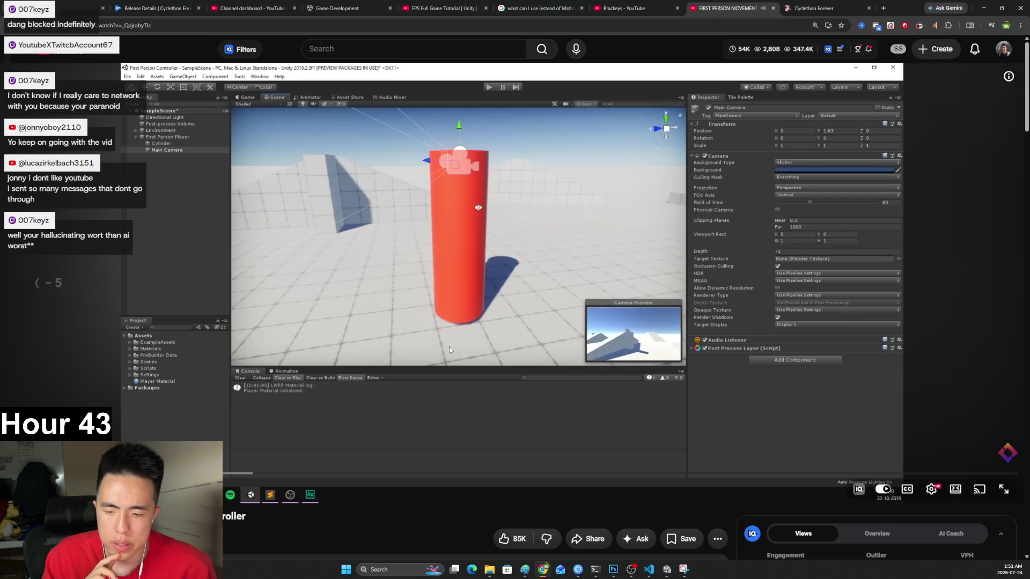
{"action": "key", "text": "space"}
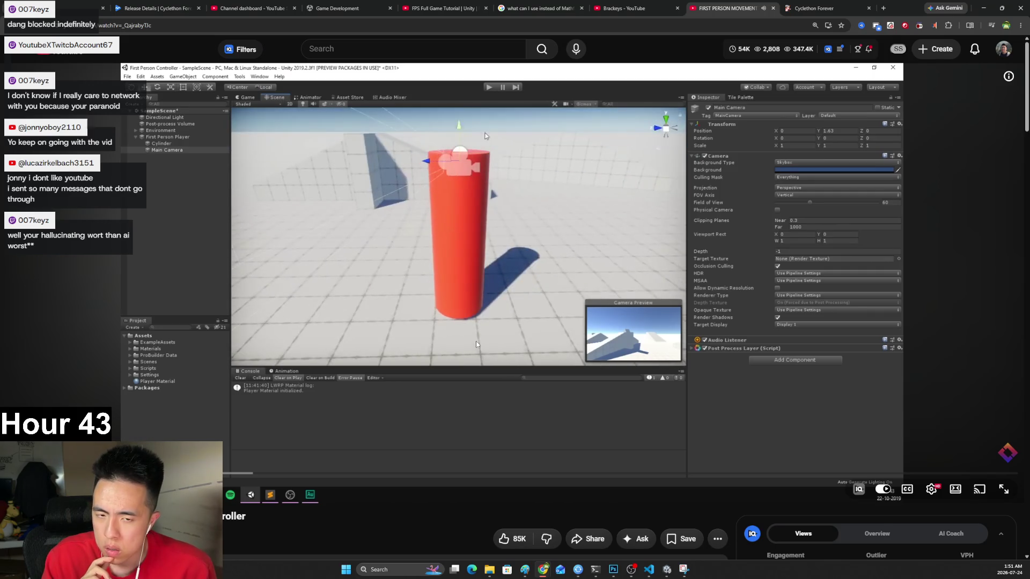
{"action": "key", "text": "space"}
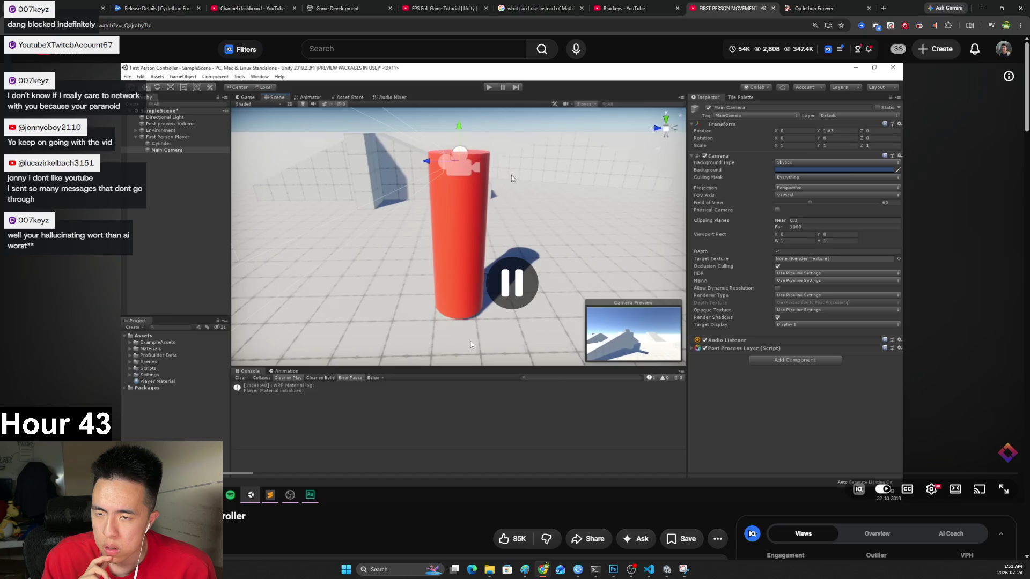
{"action": "key", "text": "space"}
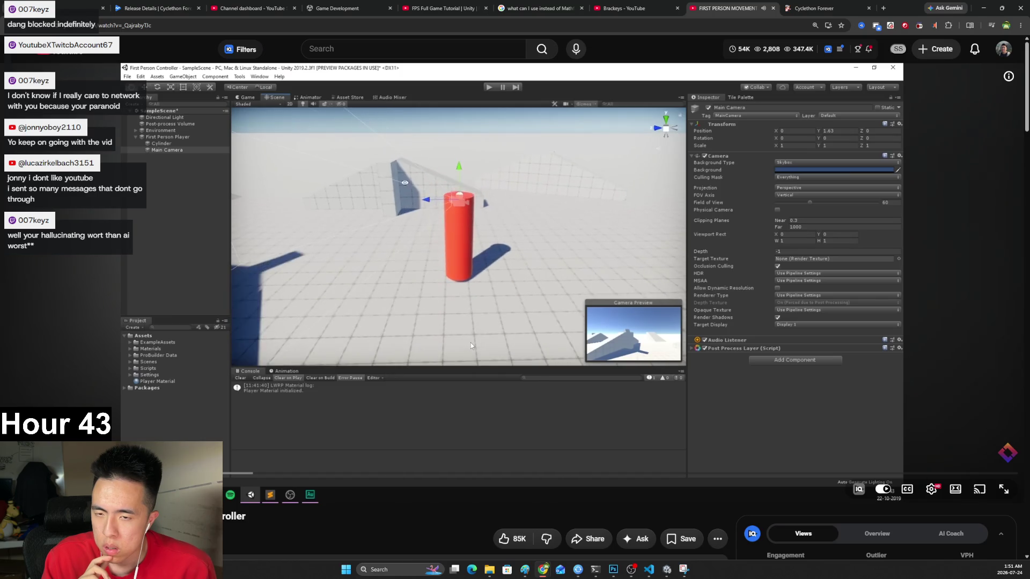
{"action": "key", "text": "space"}
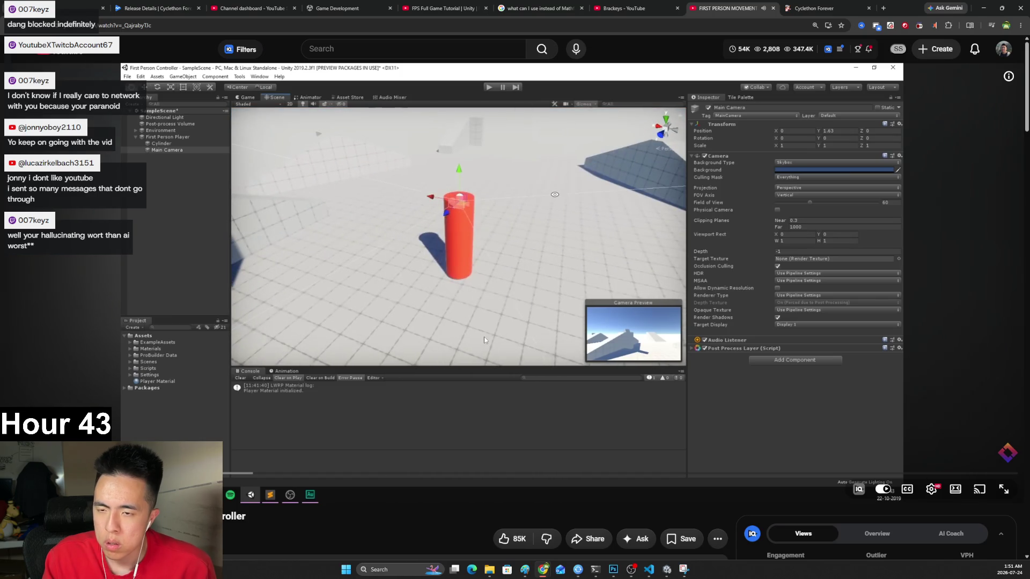
{"action": "key", "text": "alt+Tab"}
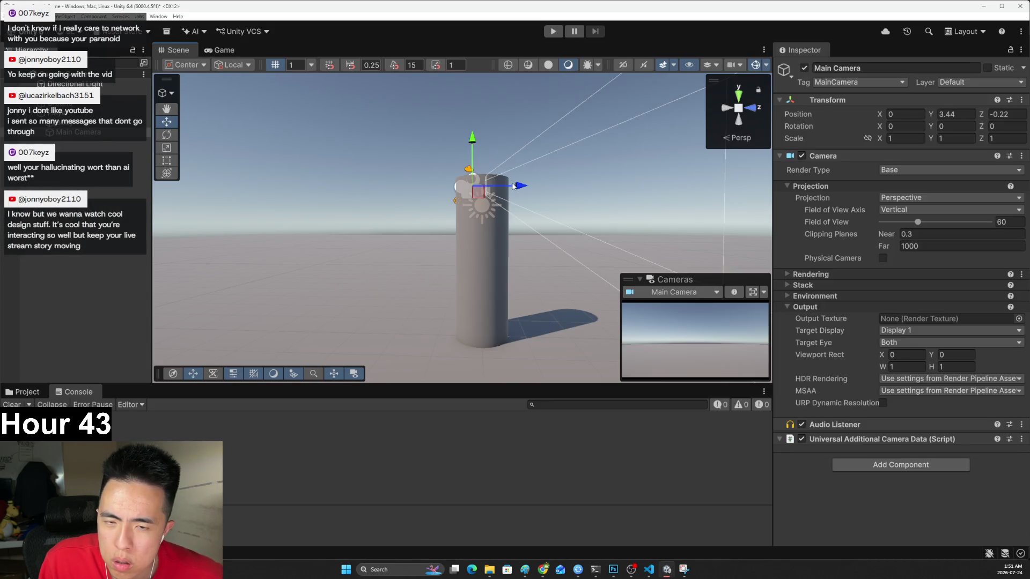
Drag the Main Camera back along Z over the cylinder, then return to the browser tutorial.
{"action": "mouse_move", "coordinate": [518, 185]}
{"action": "left_mouse_down"}
{"action": "mouse_move", "coordinate": [476, 187]}
{"action": "mouse_move", "coordinate": [525, 195]}
{"action": "left_mouse_up"}
{"action": "key", "text": "alt+Tab"}
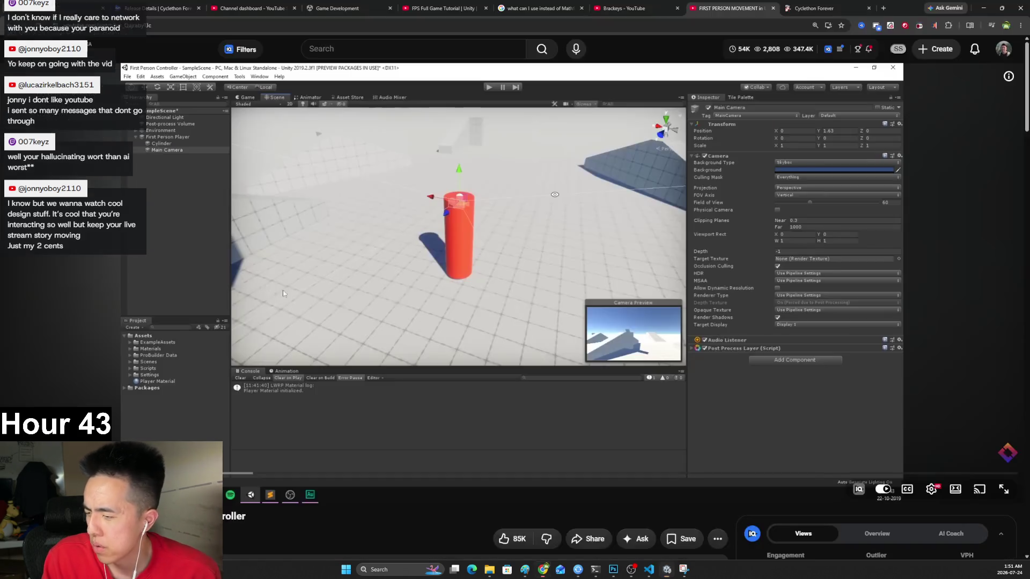
Pause and resume the tutorial several times, leaving it playing past the Unity scene walkthrough.
{"action": "left_click", "coordinate": [295, 298]}
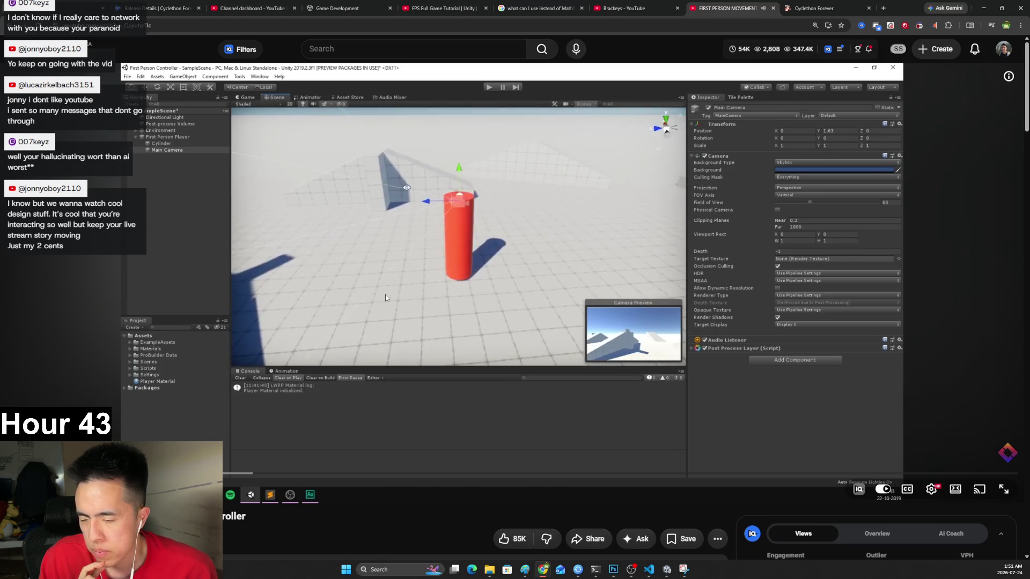
{"action": "left_click", "coordinate": [382, 334]}
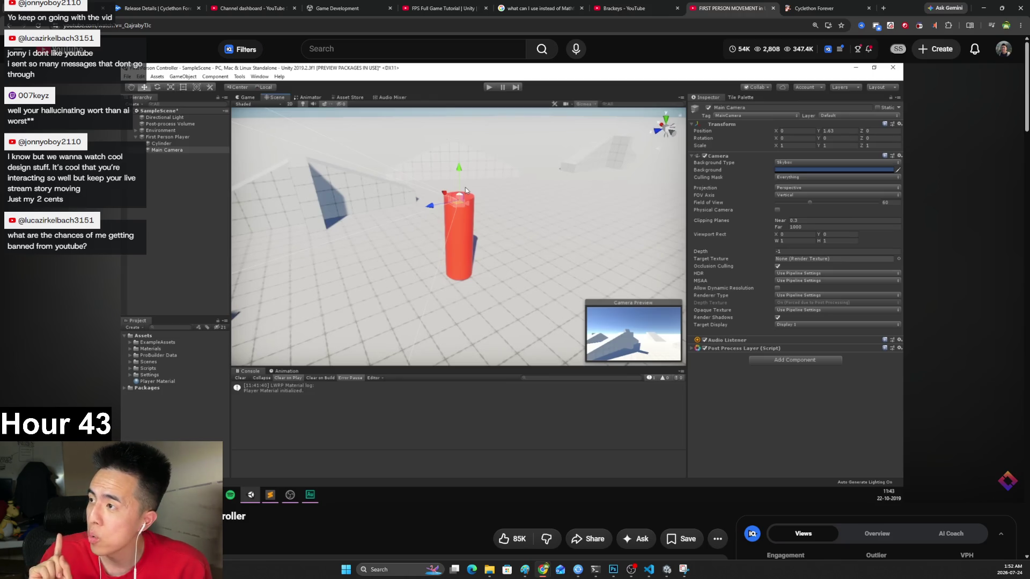
{"action": "left_click", "coordinate": [383, 254]}
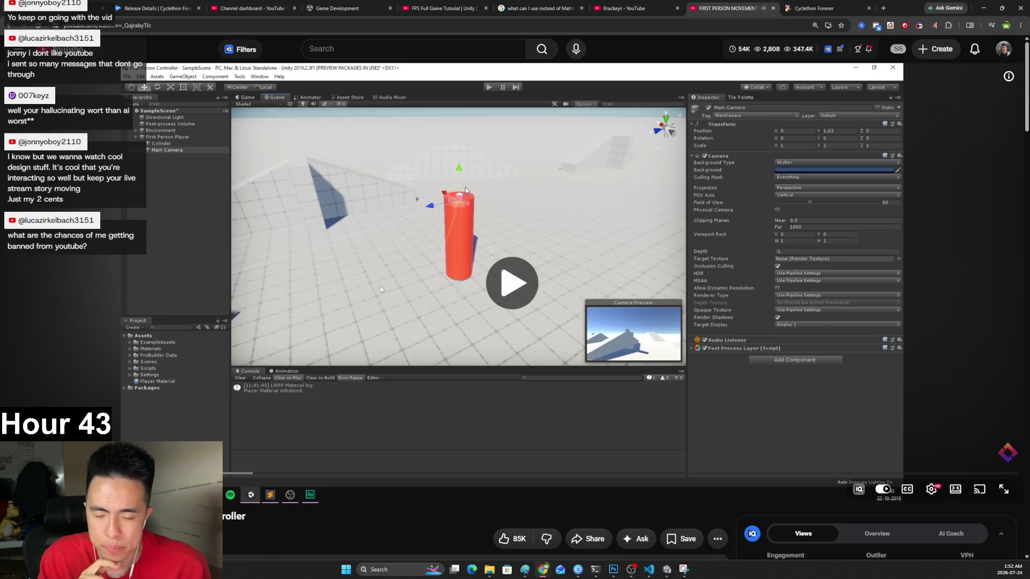
{"action": "left_click", "coordinate": [441, 337]}
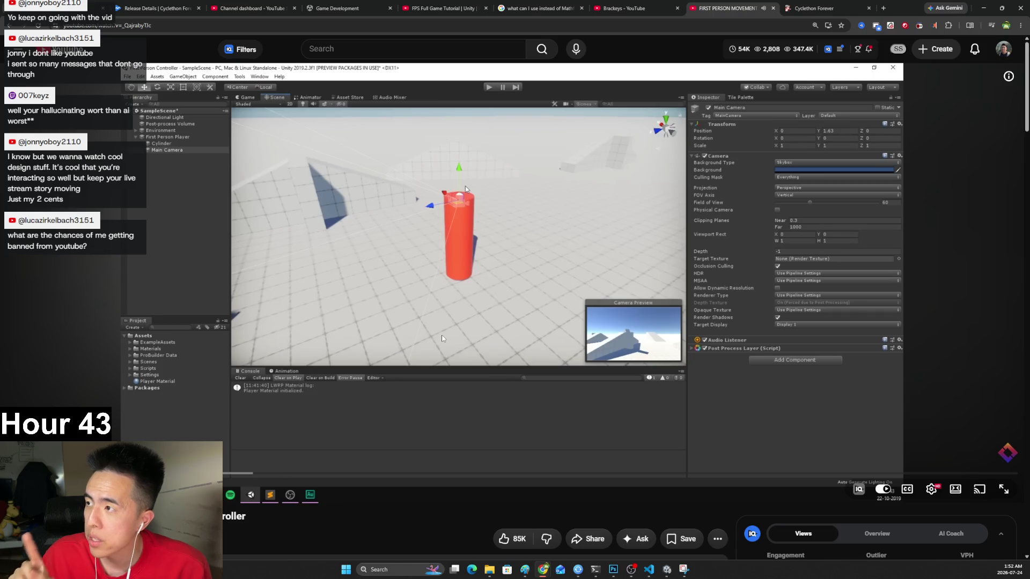
{"action": "left_click", "coordinate": [443, 338]}
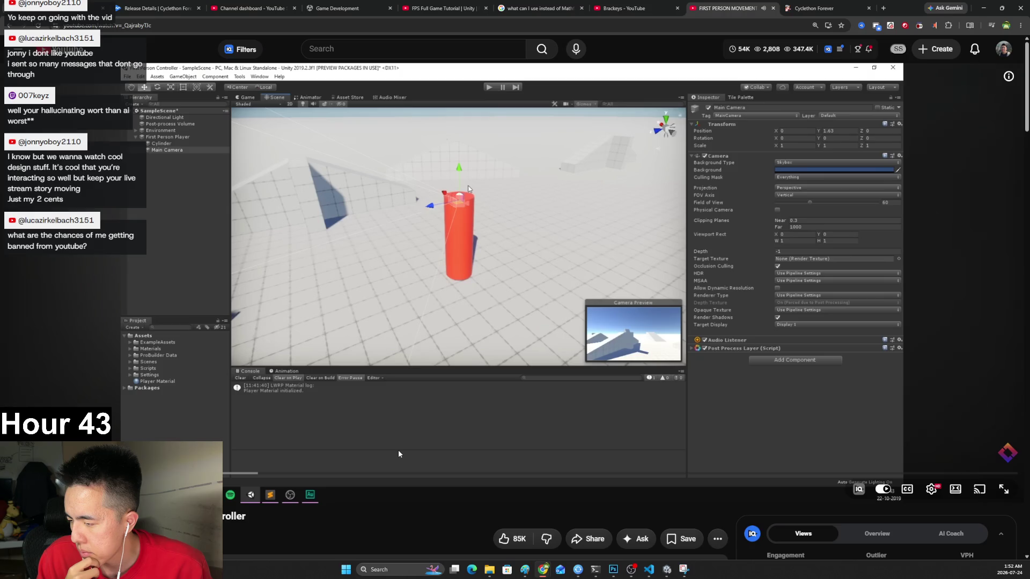
{"action": "left_click", "coordinate": [362, 299]}
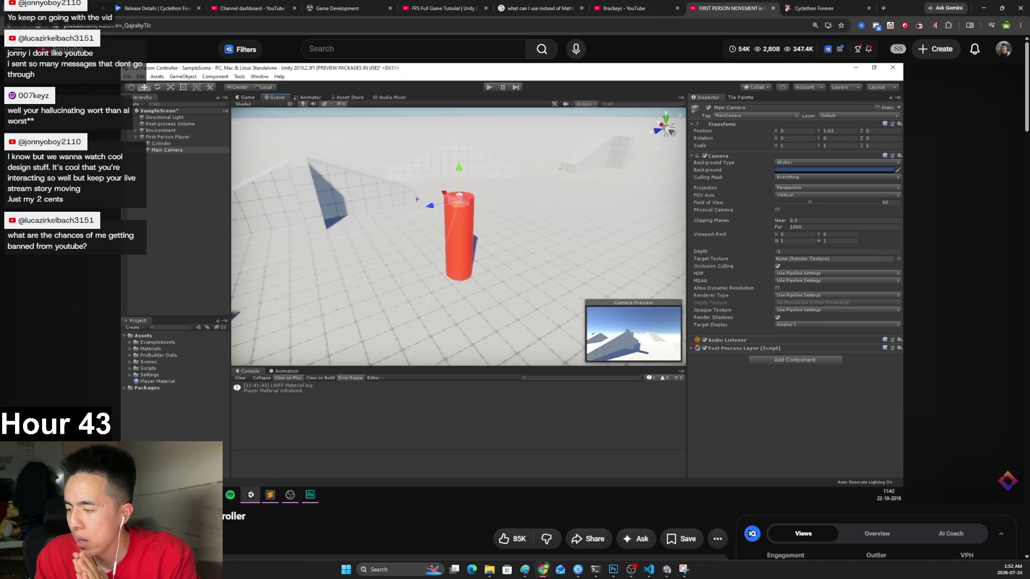
{"action": "left_click", "coordinate": [361, 297]}
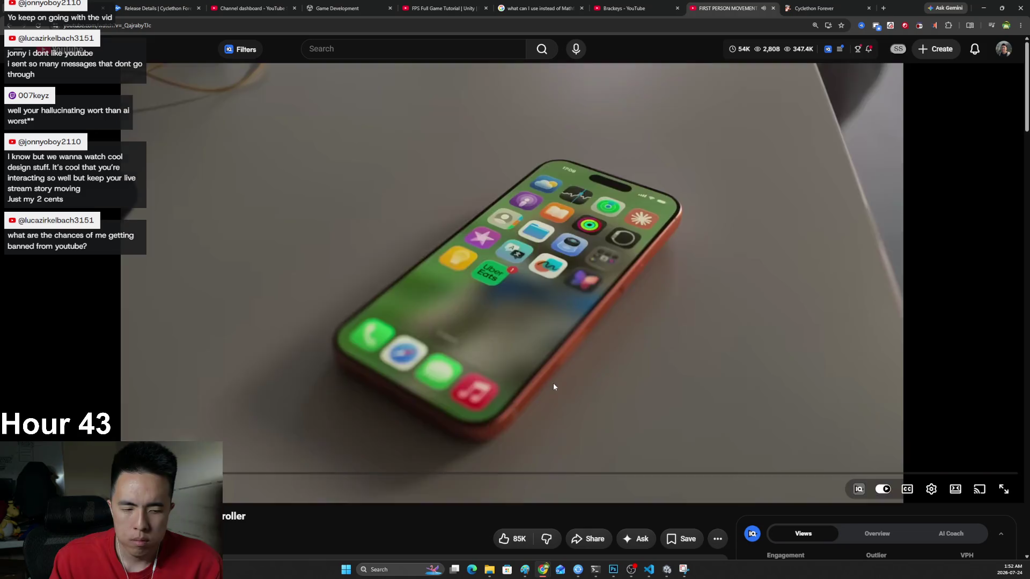
Pause and resume the grocery-store ad, then skip it to get back to the tutorial.
{"action": "left_click", "coordinate": [553, 386]}
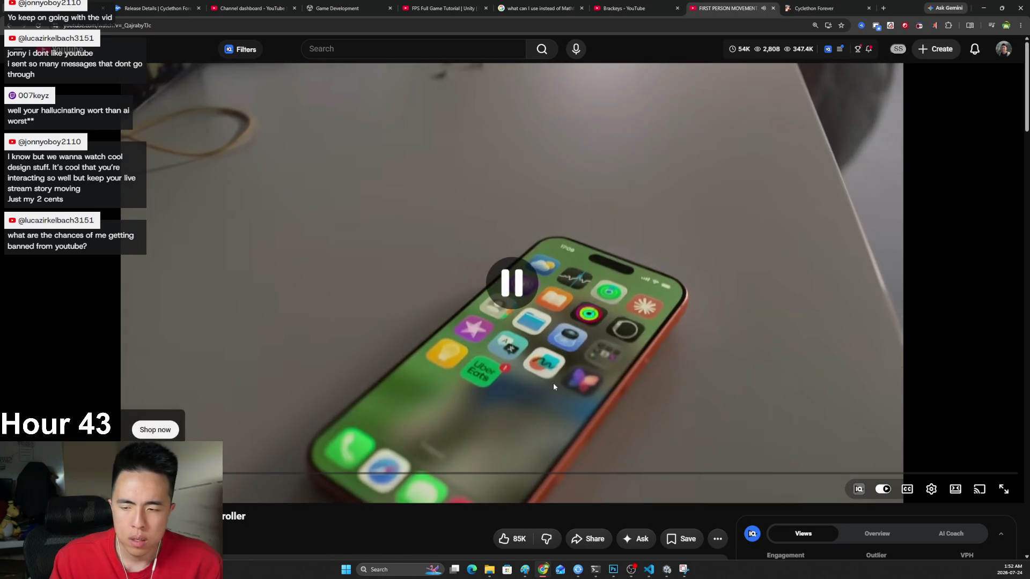
{"action": "left_click", "coordinate": [522, 377]}
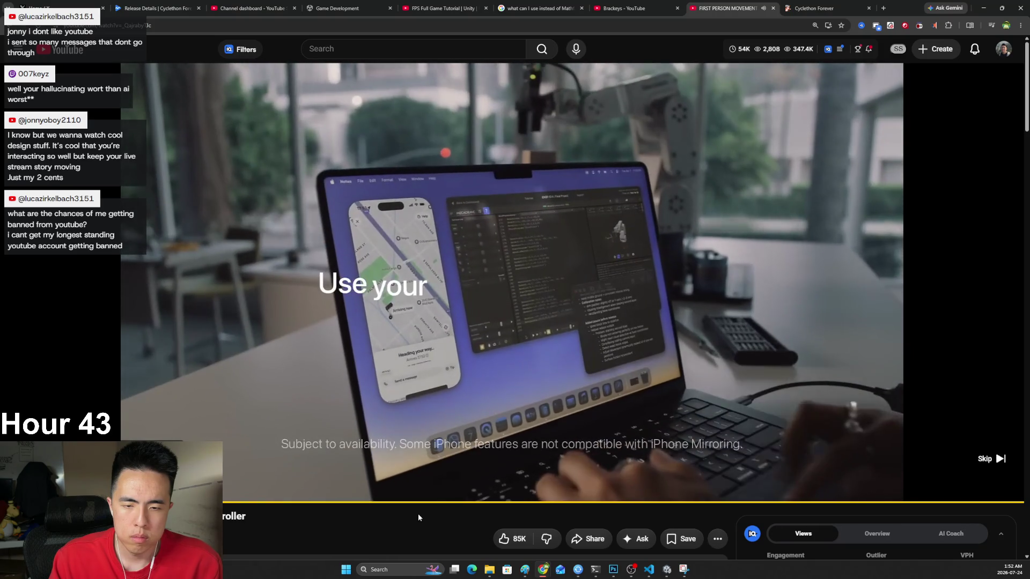
{"action": "left_click", "coordinate": [539, 341]}
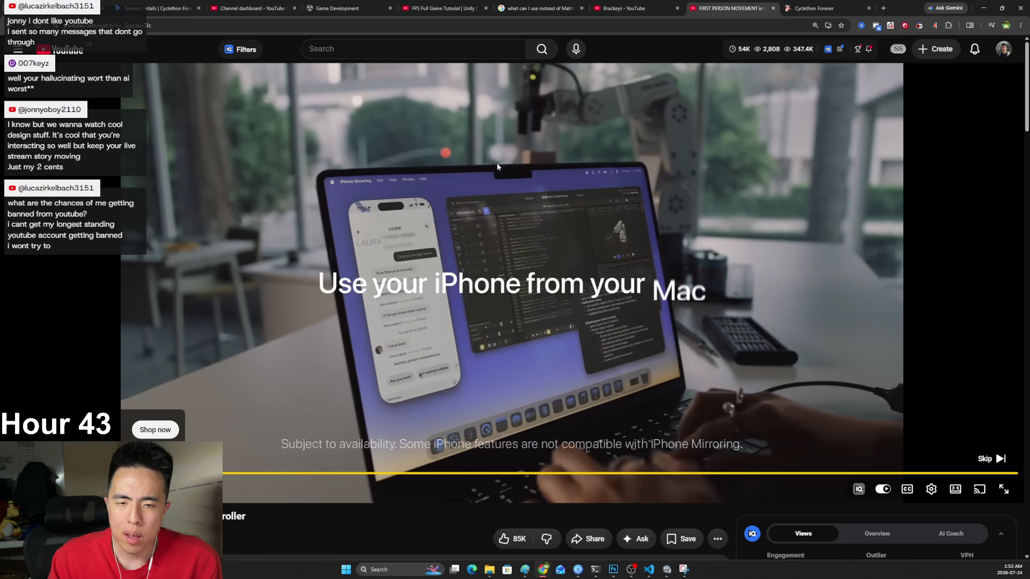
{"action": "left_click", "coordinate": [984, 459]}
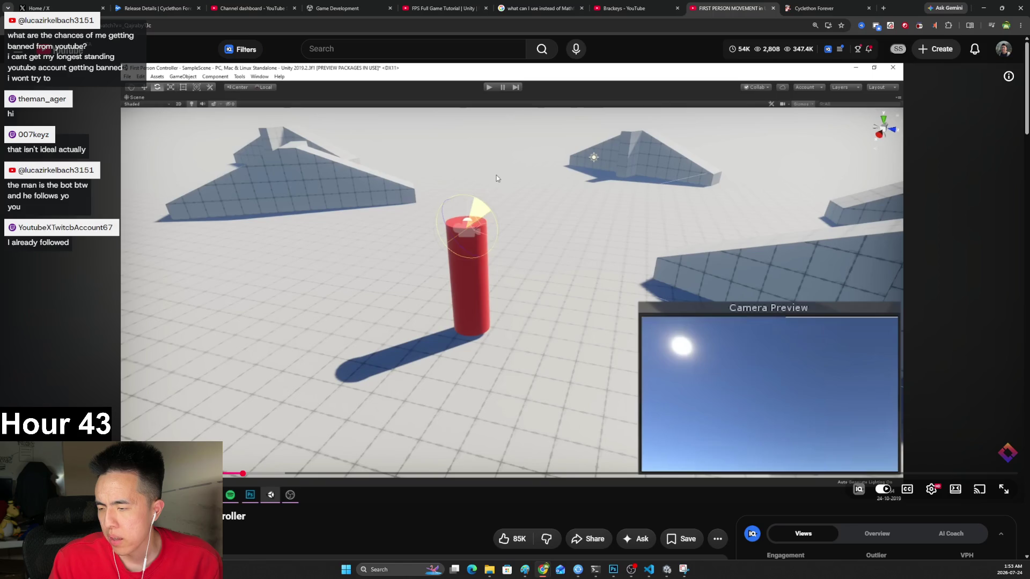
Resume the paused tutorial playback.
{"action": "key", "text": "space"}
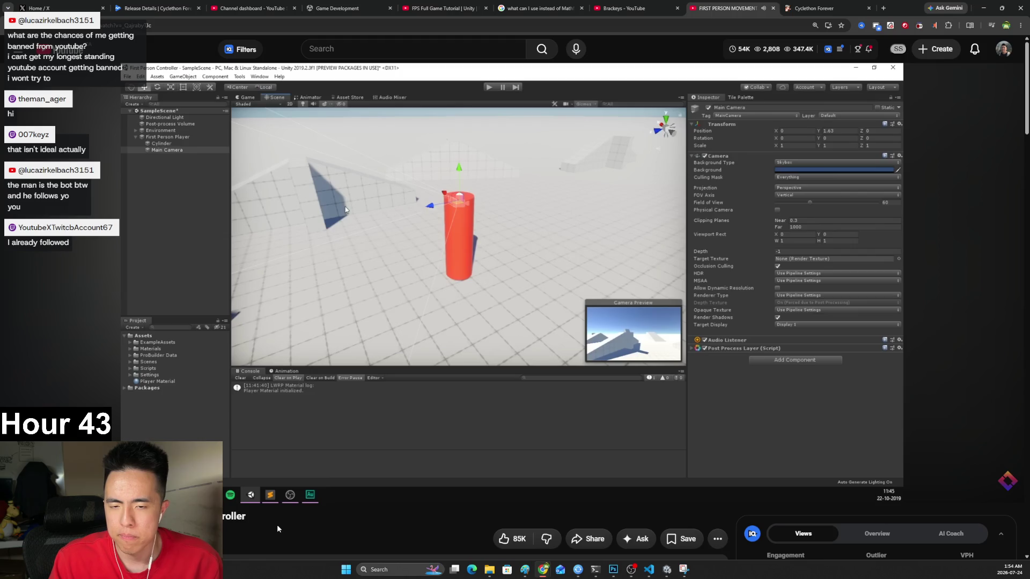
{"action": "left_click", "coordinate": [614, 568]}
{"action": "left_click", "coordinate": [614, 568]}
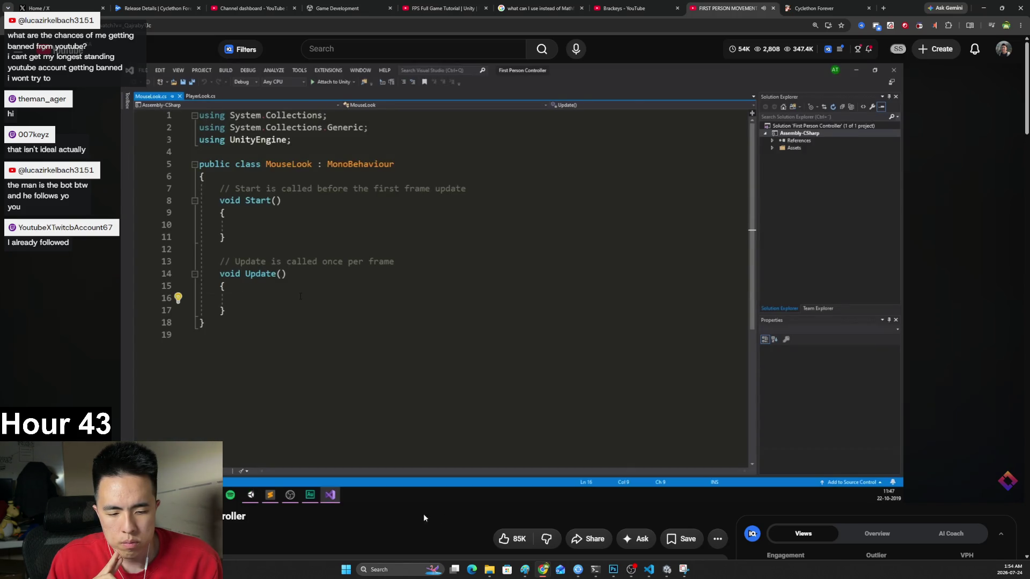
Bring VS Code forward to view the own MouseMovement.cs script, then put it away.
{"action": "left_click", "coordinate": [649, 570]}
{"action": "left_click", "coordinate": [650, 571]}
{"action": "left_click", "coordinate": [649, 573]}
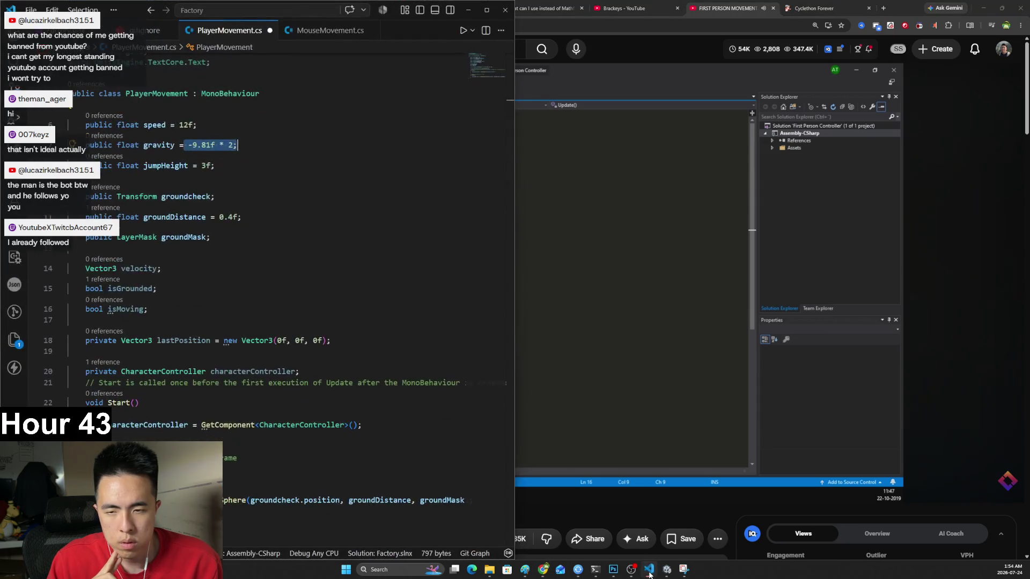
{"action": "left_click", "coordinate": [316, 30]}
{"action": "left_click", "coordinate": [468, 10]}
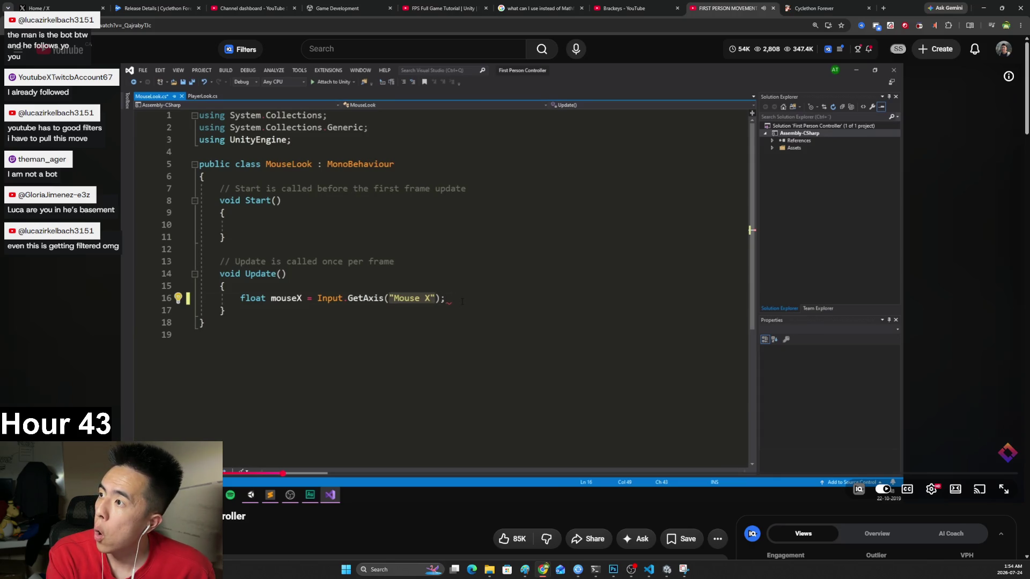
Pause and resume the tutorial while MouseLook gains its mouseSensitivity = 100f field.
{"action": "left_click", "coordinate": [177, 404]}
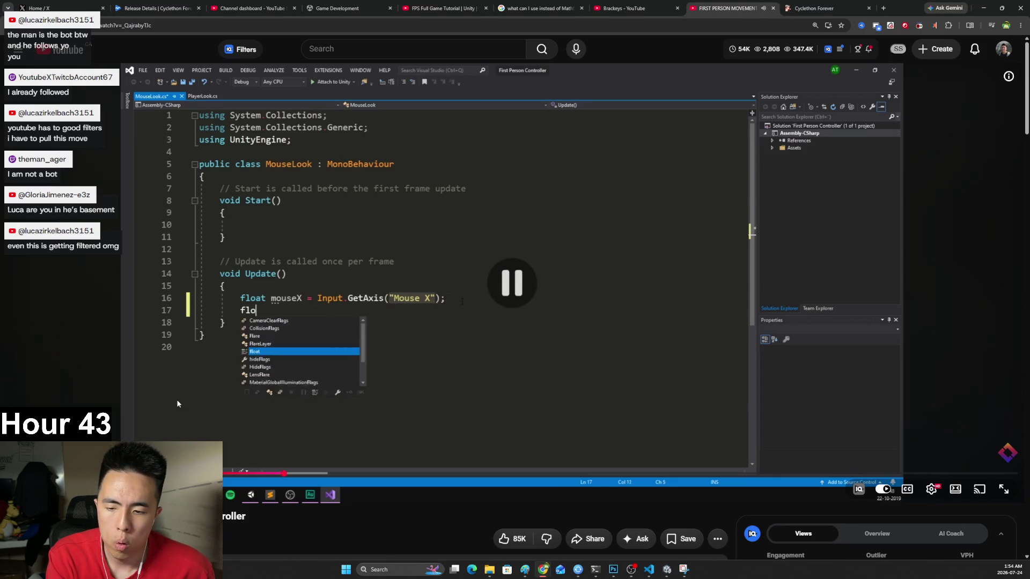
{"action": "left_click", "coordinate": [148, 413]}
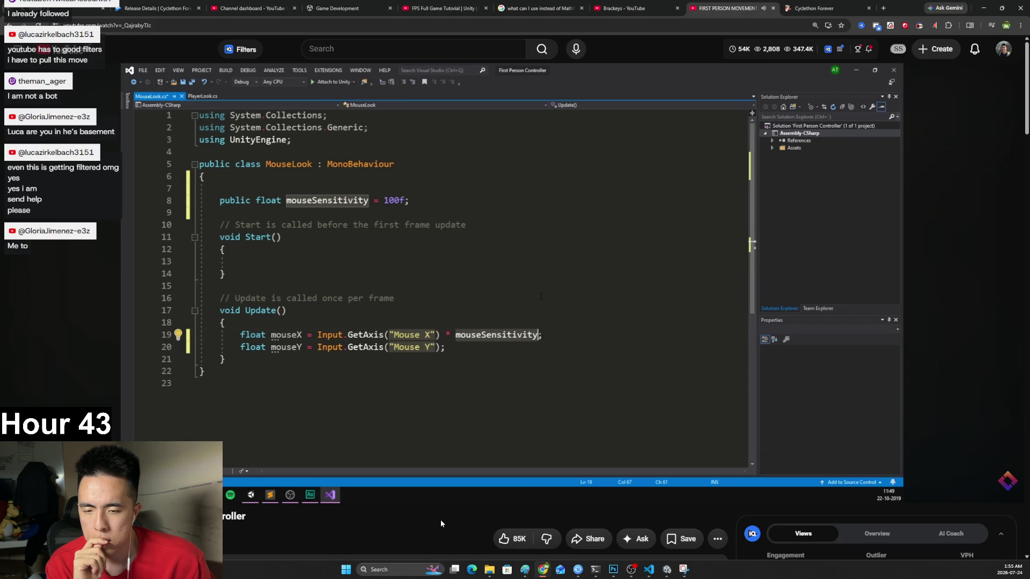
Bookmark the tutorial page into the stream folder.
{"action": "left_click", "coordinate": [841, 27]}
{"action": "left_click", "coordinate": [815, 83]}
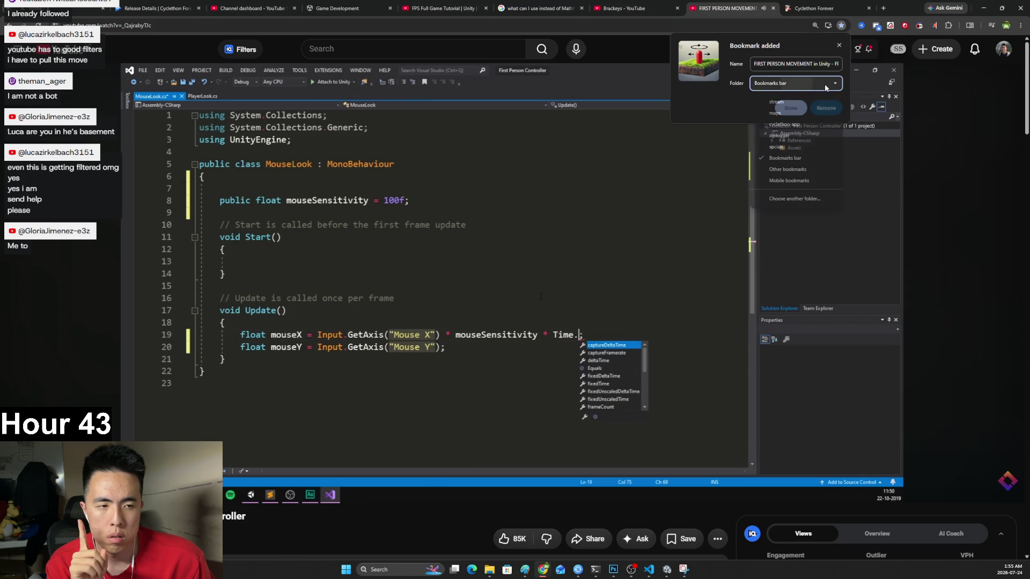
{"action": "left_click", "coordinate": [797, 101]}
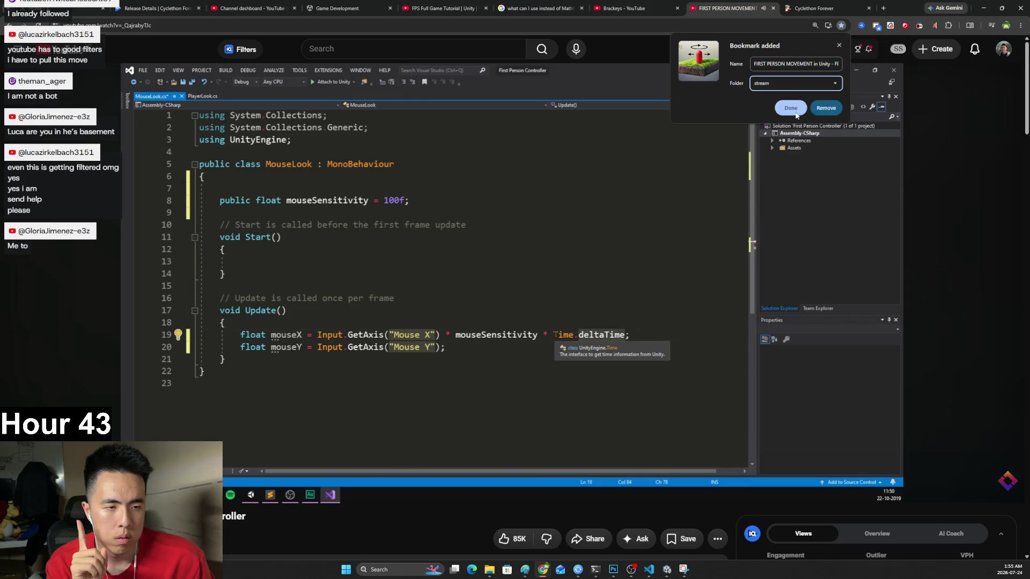
{"action": "left_click", "coordinate": [823, 106]}
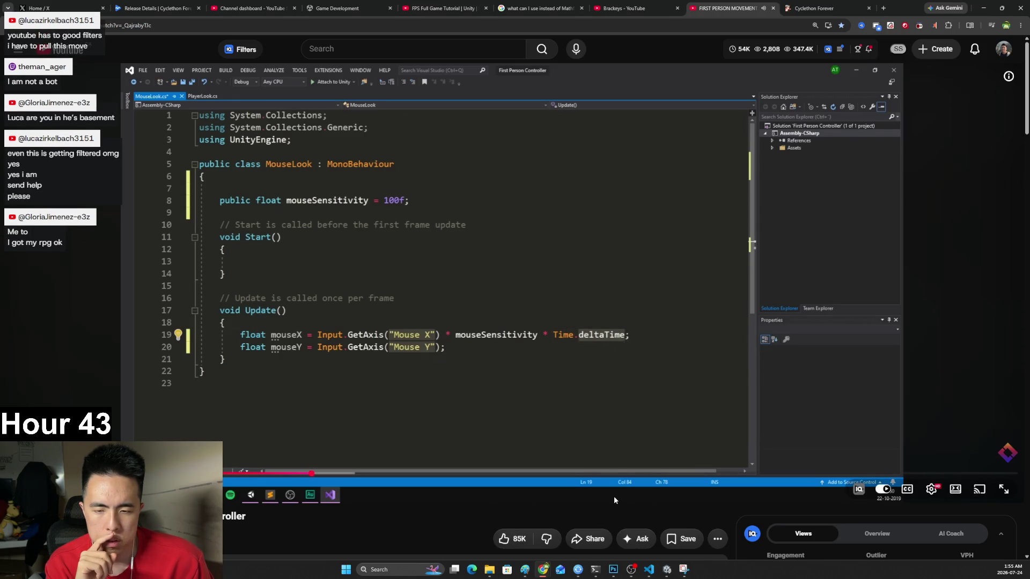
Select the own script's mouseX and mouseY lines in VS Code for comparison, then return to the tutorial.
{"action": "left_click", "coordinate": [641, 431]}
{"action": "left_click", "coordinate": [649, 569]}
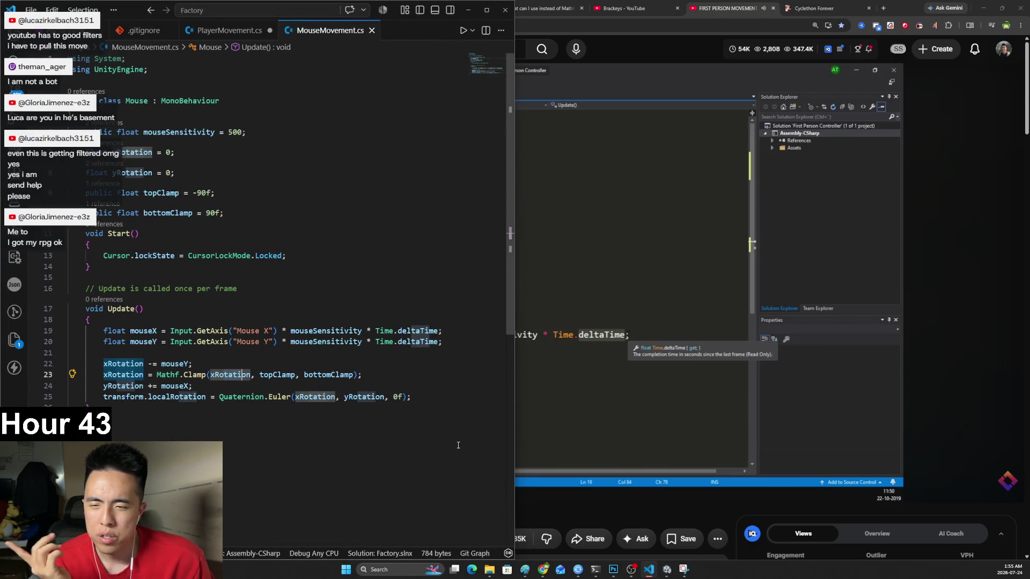
{"action": "left_click", "coordinate": [236, 132]}
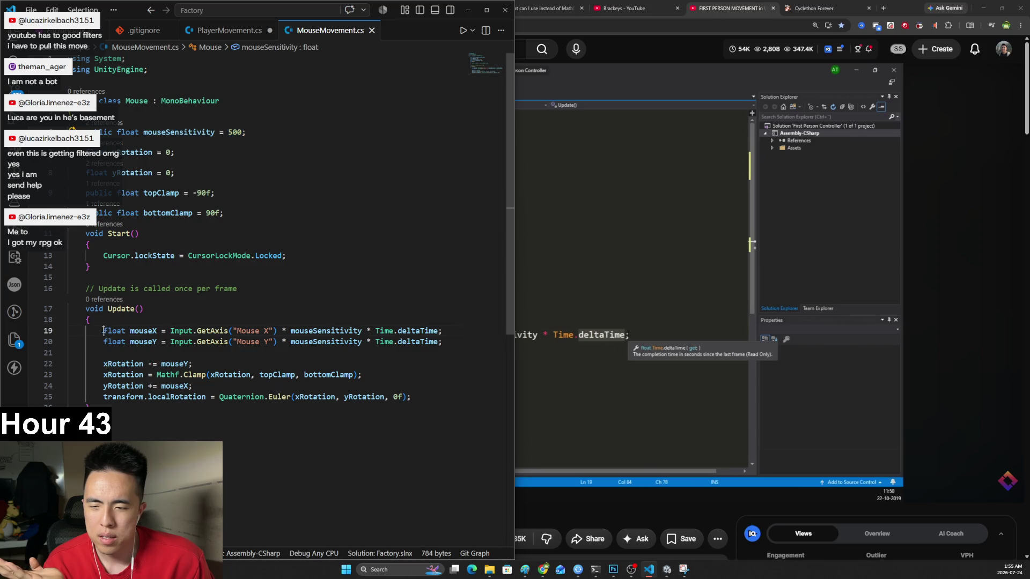
{"action": "left_click_drag", "start_coordinate": [104, 331], "coordinate": [443, 343]}
{"action": "left_click", "coordinate": [551, 512]}
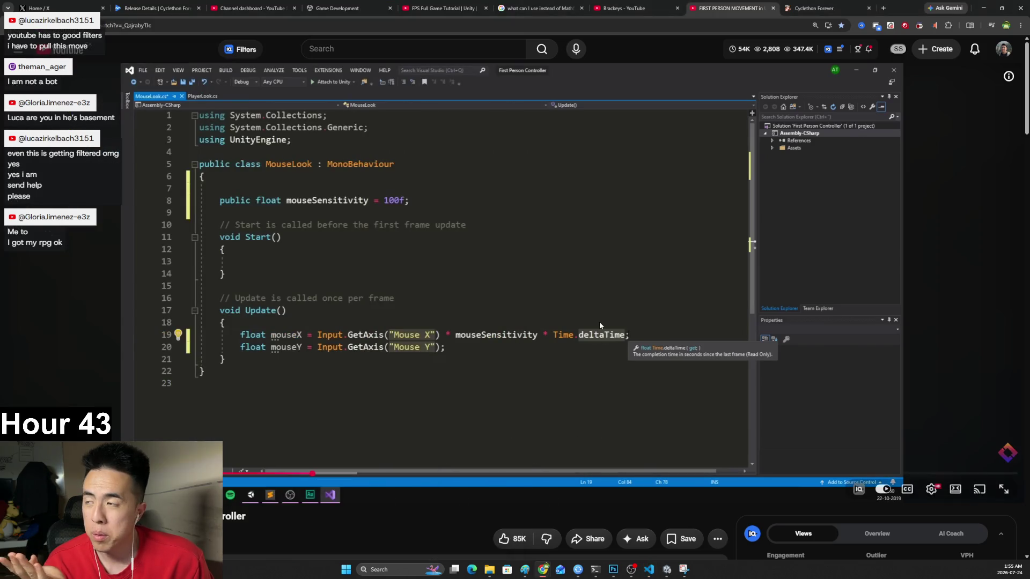
Resume the tutorial and pause once mouseY is scaled by mouseSensitivity and Time.deltaTime.
{"action": "left_click", "coordinate": [555, 354]}
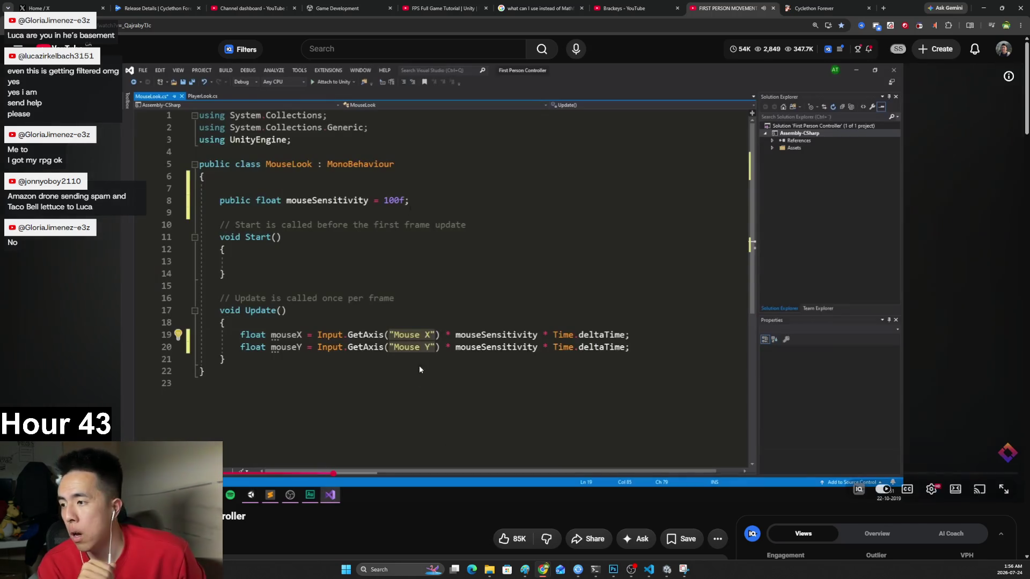
{"action": "key", "text": "space"}
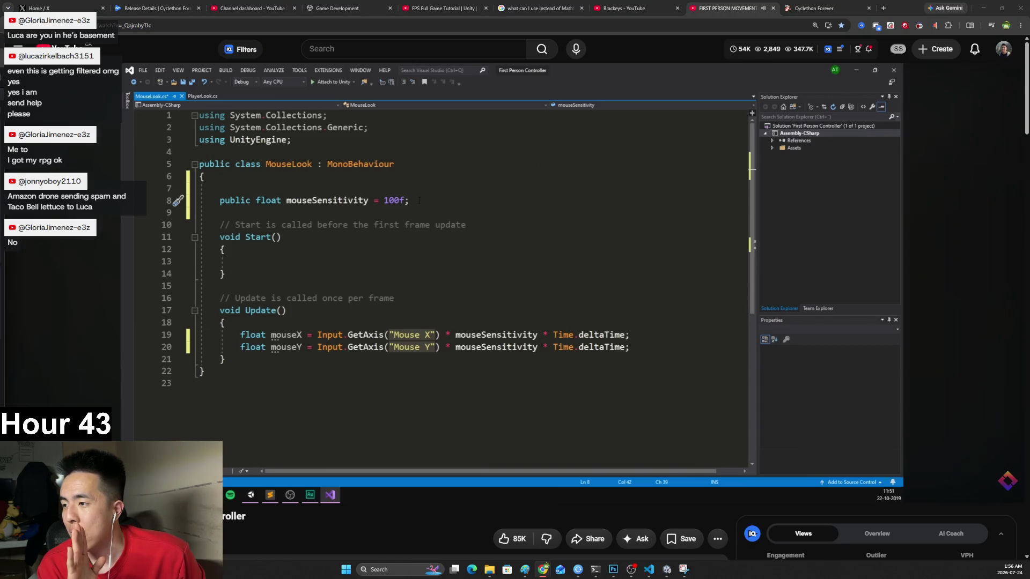